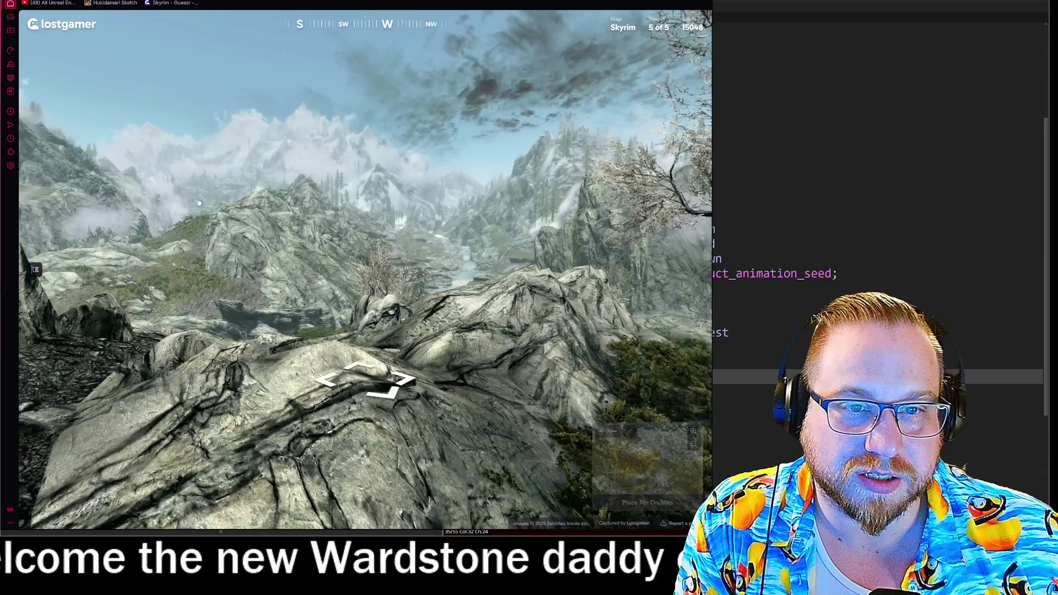
# Step: Look around the Skyrim panorama and step forward to a nearby viewpoint
pyautogui.moveTo(381, 133)
pyautogui.mouseDown()
pyautogui.moveTo(248, 222)
pyautogui.moveTo(224, 220)
pyautogui.mouseUp()
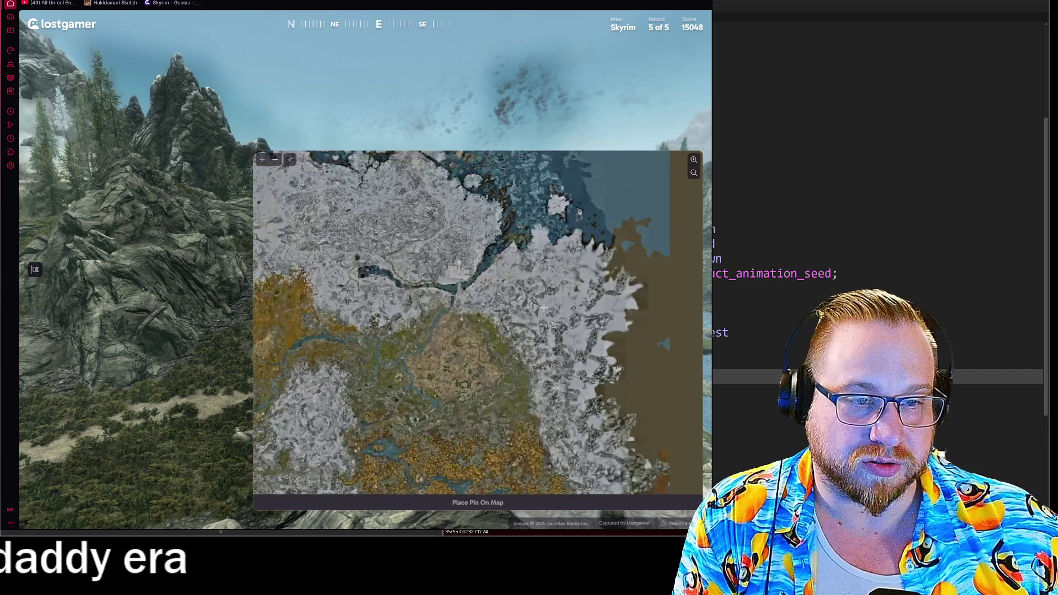
pyautogui.moveTo(454, 89)
pyautogui.mouseDown()
pyautogui.moveTo(90, 425)
pyautogui.moveTo(531, 425)
pyautogui.mouseUp()
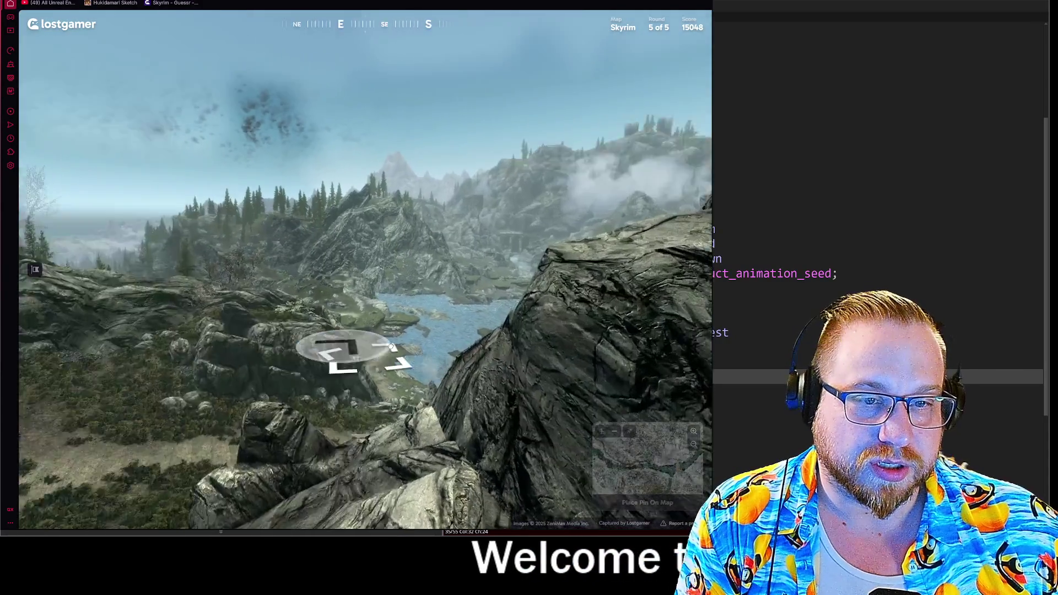
pyautogui.moveTo(321, 348); pyautogui.dragTo(366, 401)
pyautogui.click(366, 406)
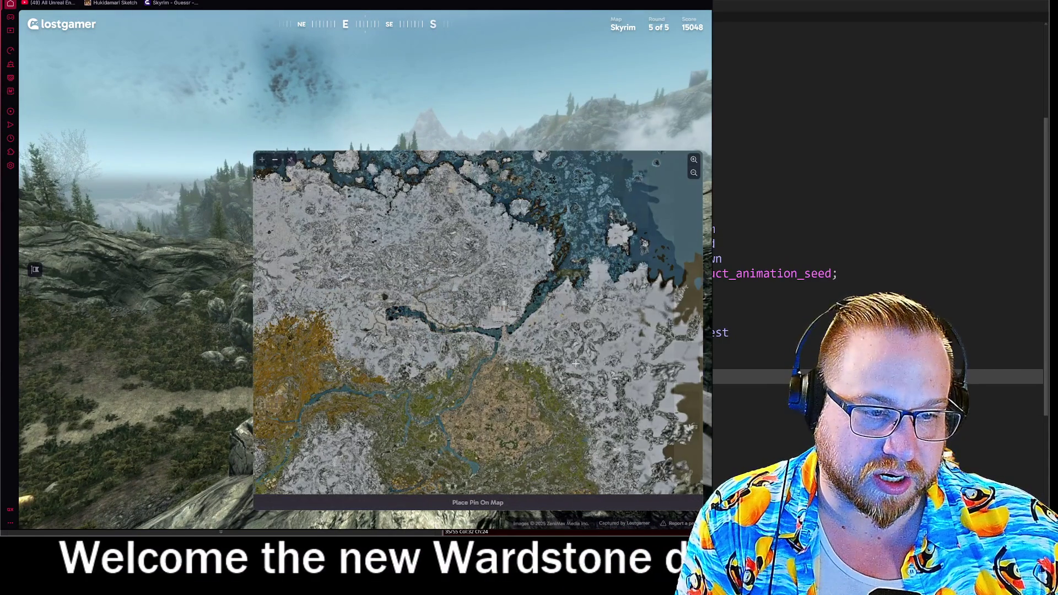
# Step: Zoom and pan the guess map toward the plains, then turn the view to face north
pyautogui.scroll(2, 655, 470)
pyautogui.moveTo(535, 359)
pyautogui.mouseDown()
pyautogui.moveTo(629, 310)
pyautogui.moveTo(651, 259)
pyautogui.mouseUp()
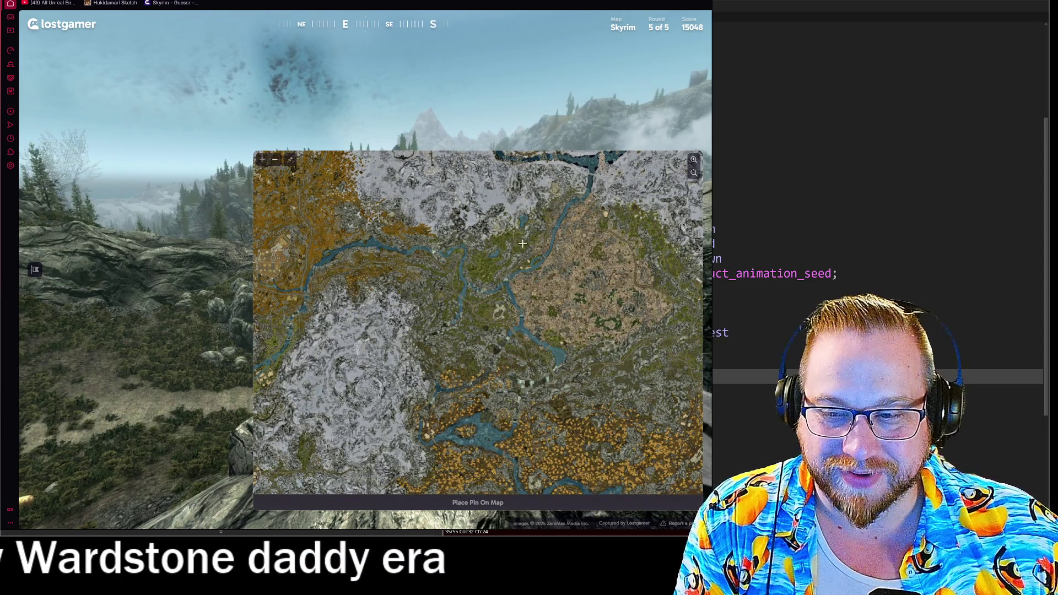
pyautogui.scroll(2, 518, 251)
pyautogui.moveTo(565, 261)
pyautogui.mouseDown()
pyautogui.moveTo(418, 253)
pyautogui.moveTo(440, 251)
pyautogui.moveTo(487, 353)
pyautogui.mouseUp()
pyautogui.moveTo(430, 115)
pyautogui.mouseDown()
pyautogui.moveTo(691, 278)
pyautogui.moveTo(707, 381)
pyautogui.mouseUp()
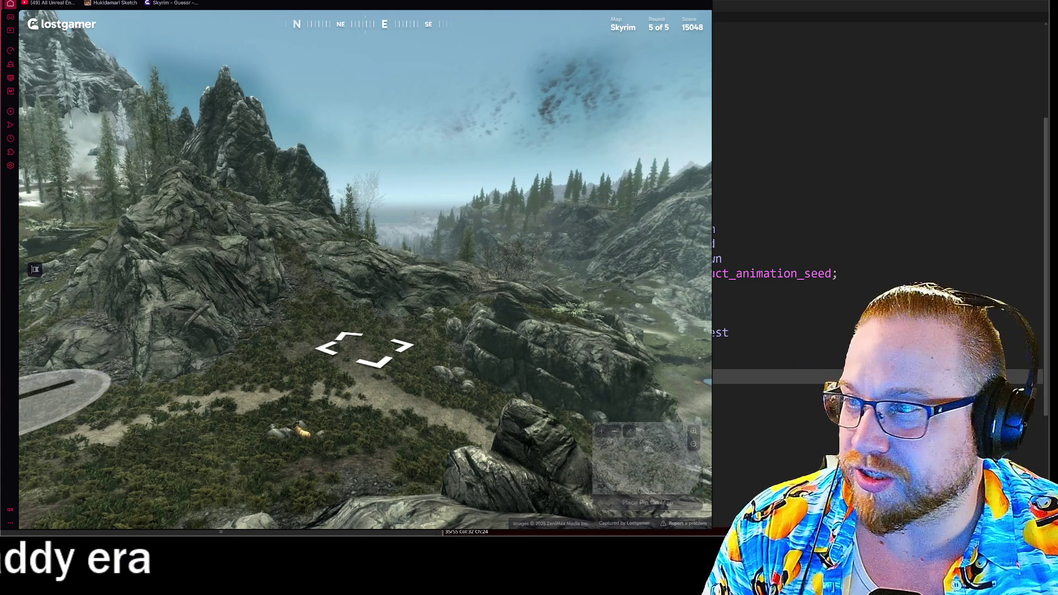
# Step: Walk forward through the lake valley and forest toward the misty distant town
pyautogui.click(417, 269)
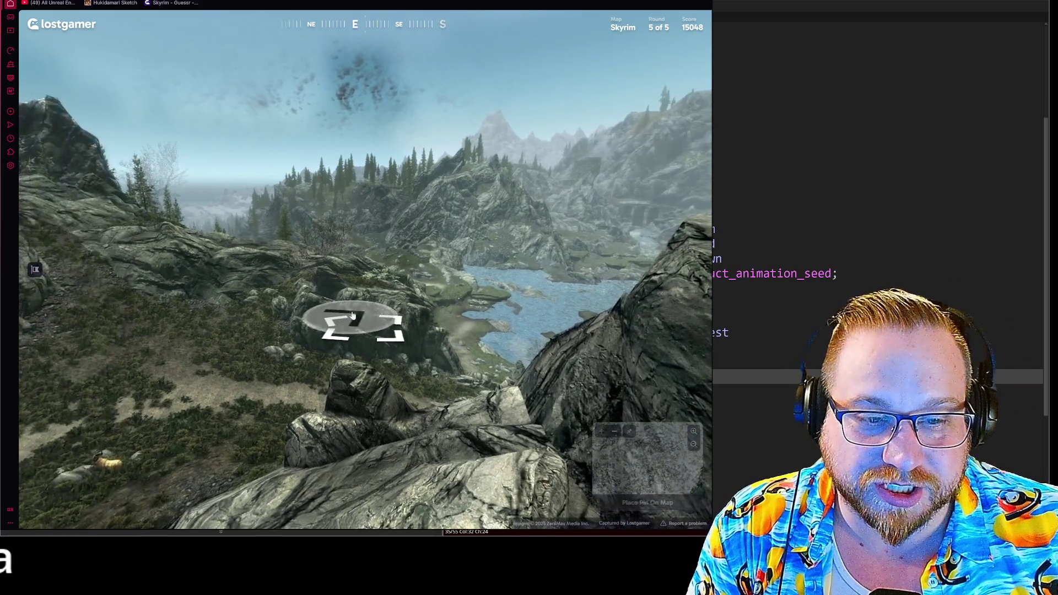
pyautogui.click(335, 323)
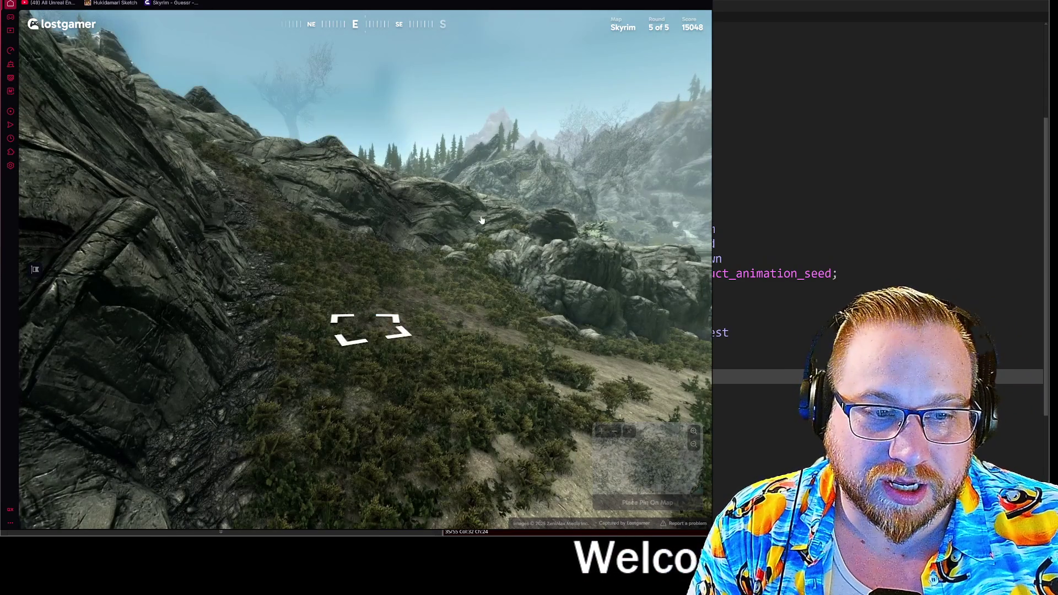
pyautogui.click(481, 220)
pyautogui.click(317, 238)
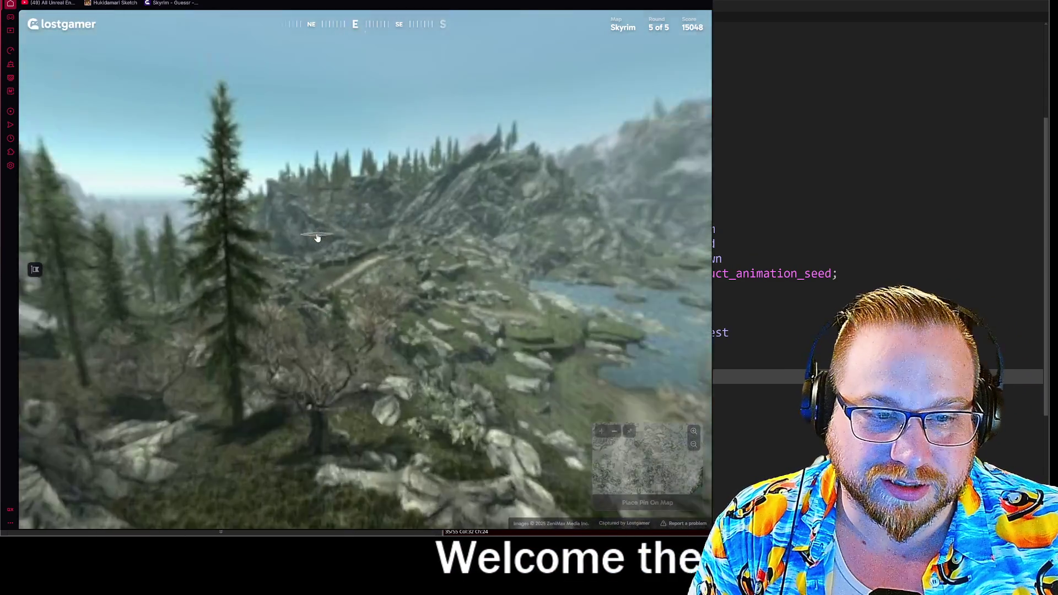
pyautogui.click(322, 245)
pyautogui.click(327, 251)
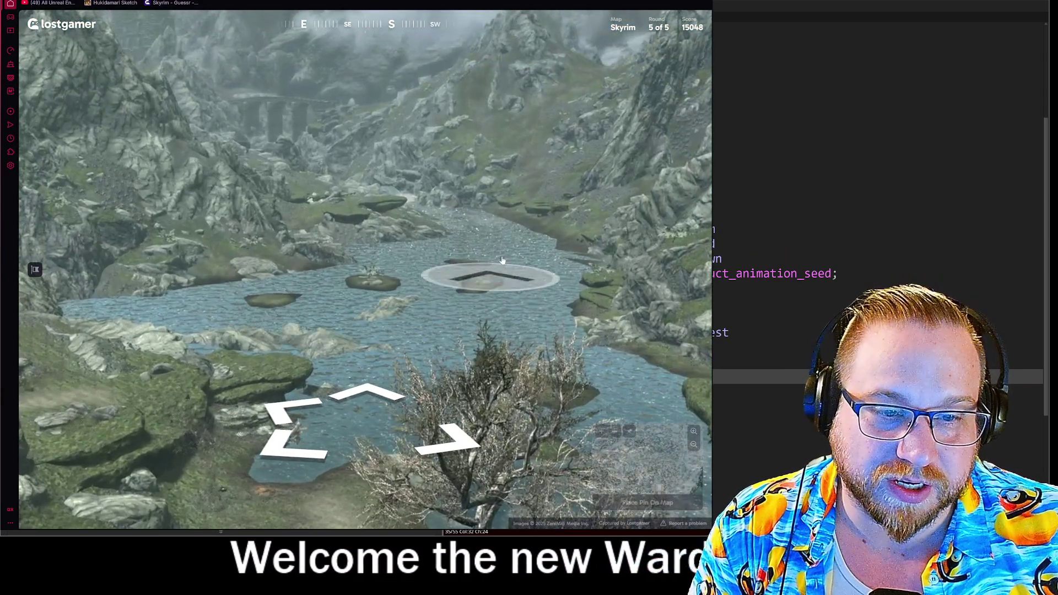
pyautogui.click(470, 282)
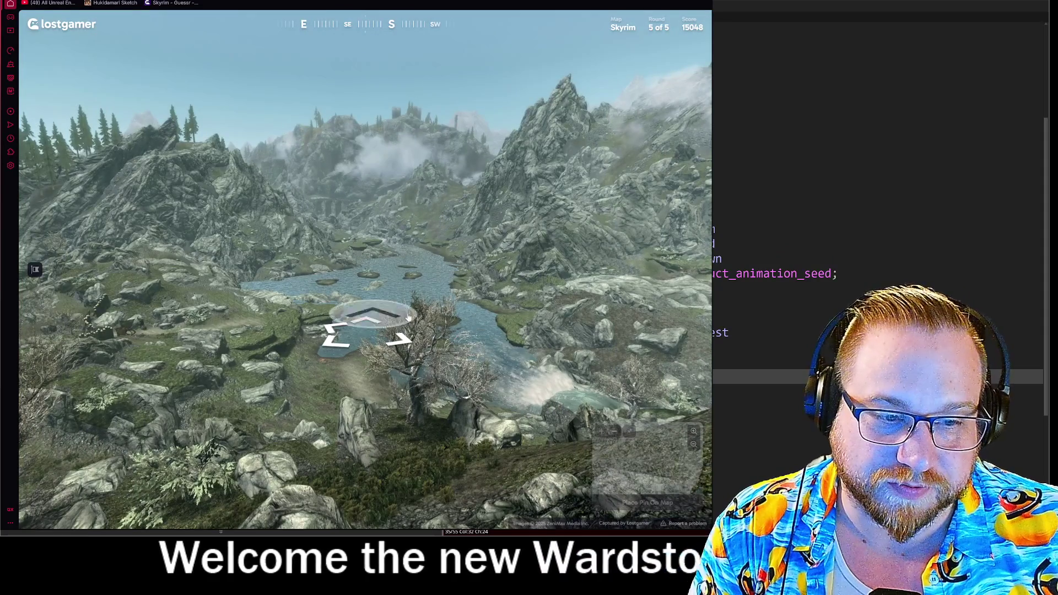
pyautogui.click(470, 282)
pyautogui.click(576, 313)
pyautogui.click(432, 217)
pyautogui.click(368, 254)
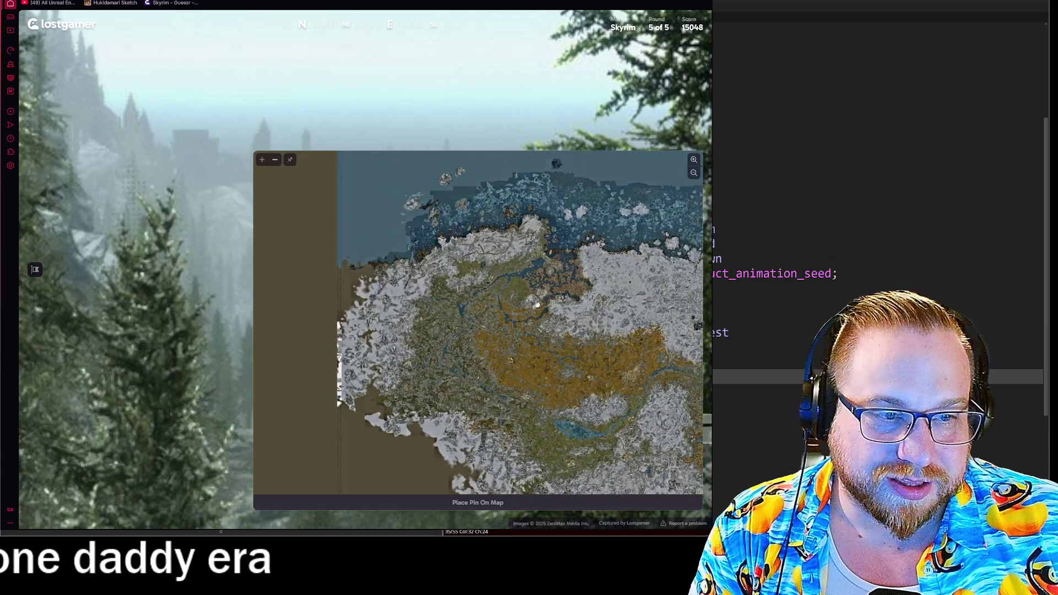
# Step: Zoom and pan the guess map, then face south over the lake with the map expanded
pyautogui.scroll(2, 441, 271)
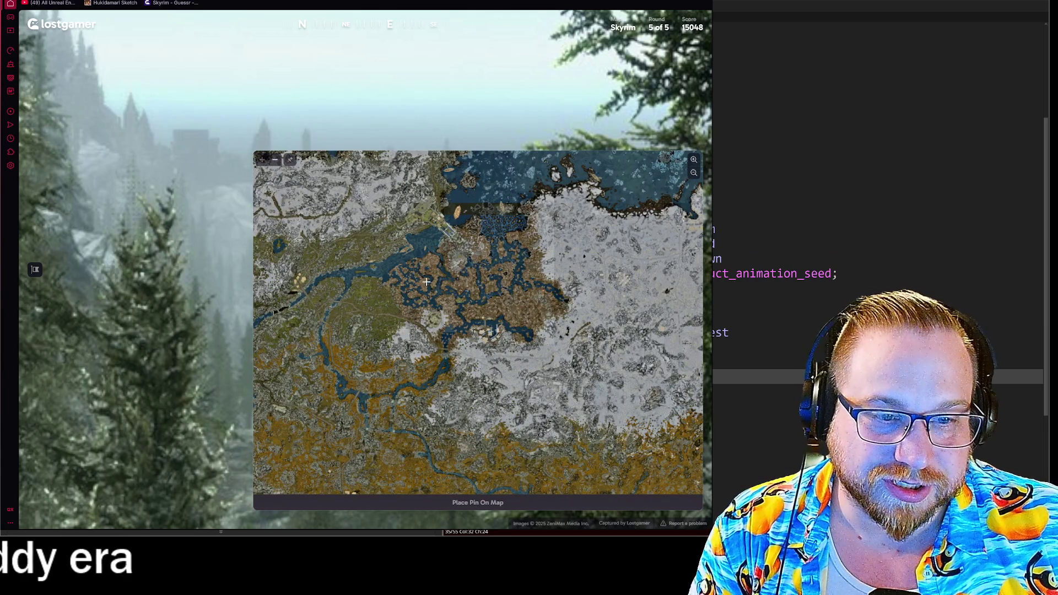
pyautogui.scroll(1, 427, 284)
pyautogui.scroll(3, 325, 159)
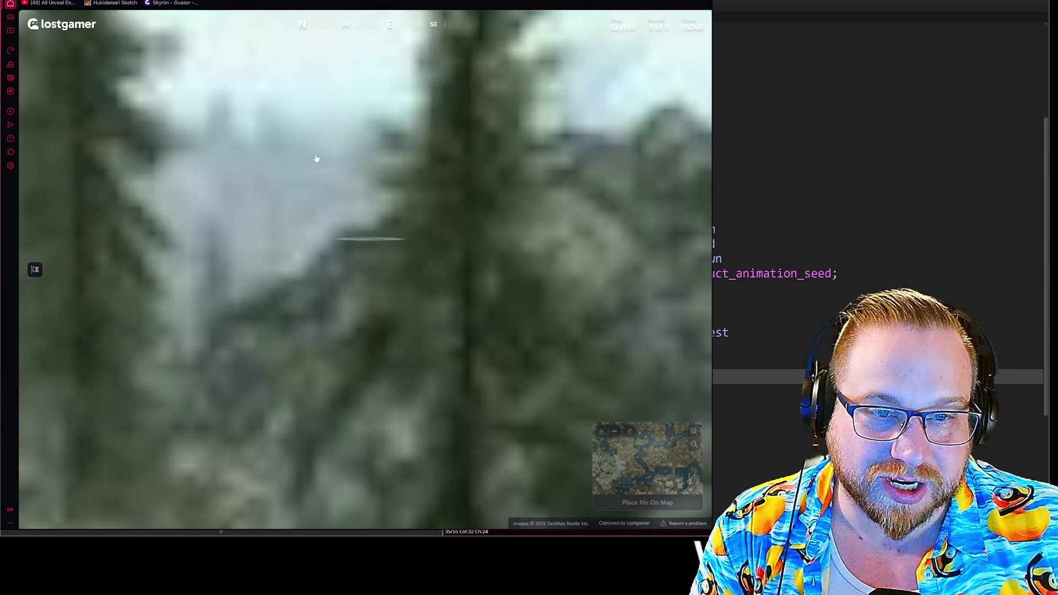
pyautogui.moveTo(418, 259); pyautogui.dragTo(450, 243)
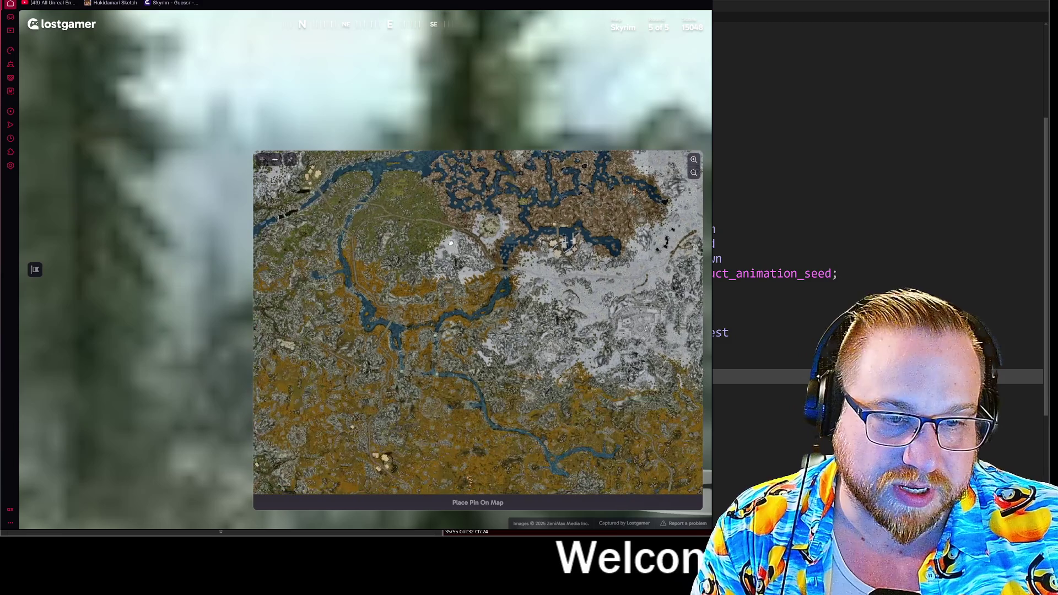
pyautogui.scroll(3, 437, 276)
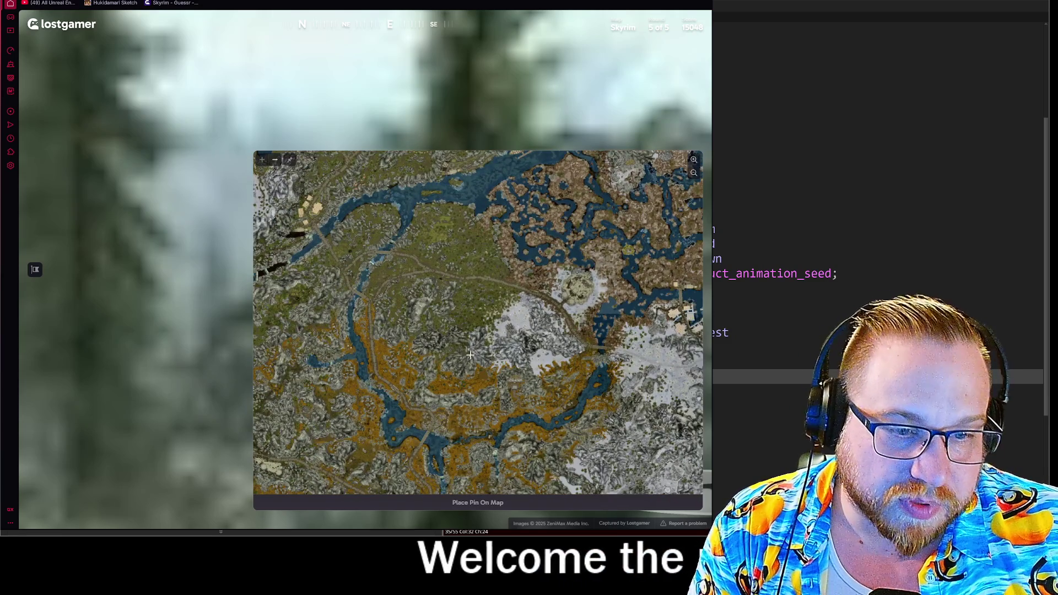
pyautogui.scroll(-3, 525, 306)
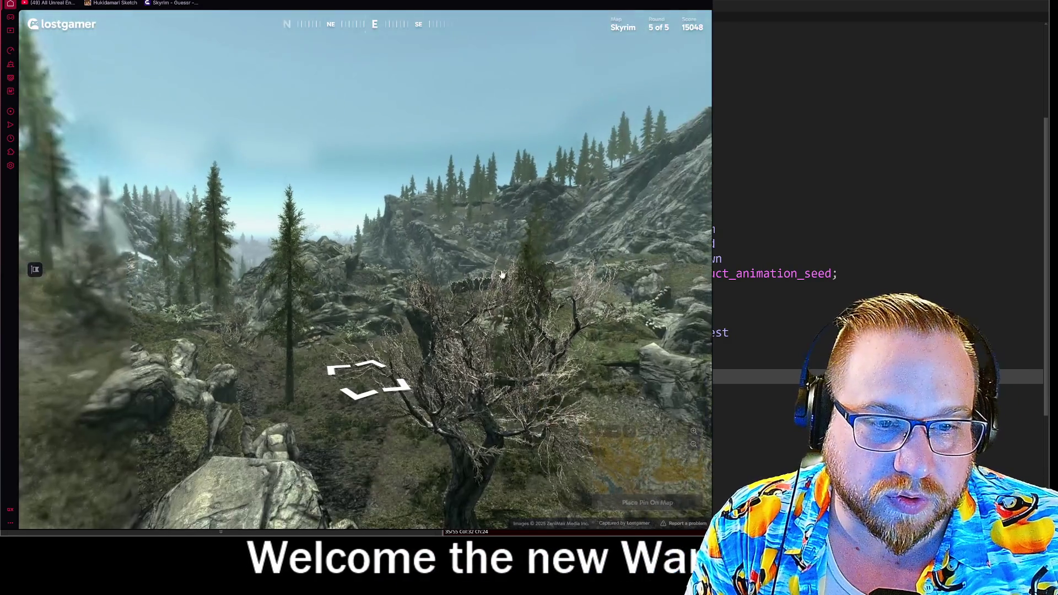
pyautogui.moveTo(501, 274); pyautogui.dragTo(434, 243)
pyautogui.moveTo(644, 462)
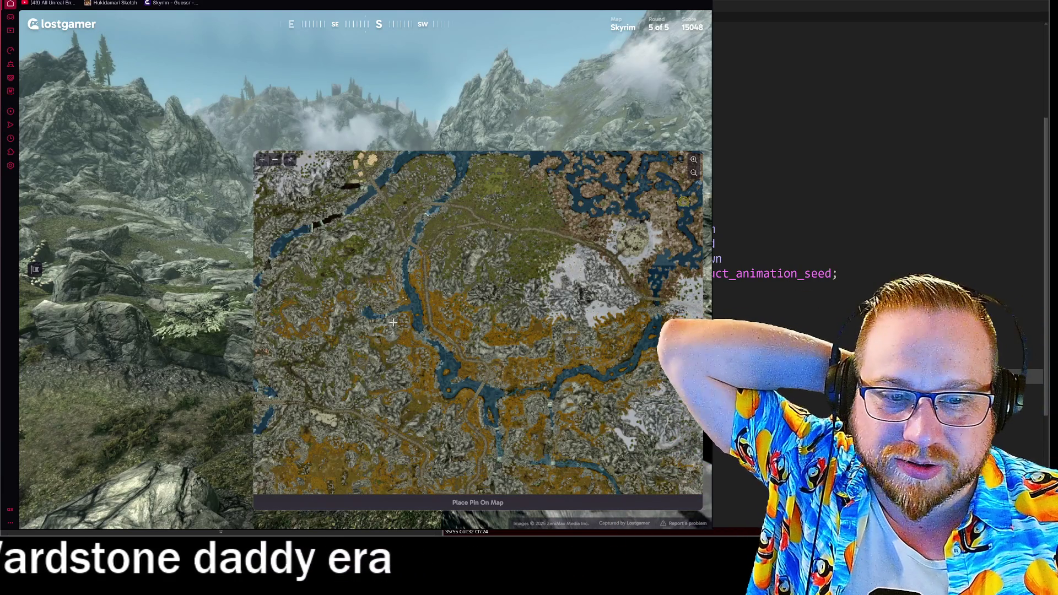
# Step: Follow the stream to a spot beneath a gnarled tree and face west toward the waterfall
pyautogui.scroll(-3, 393, 322)
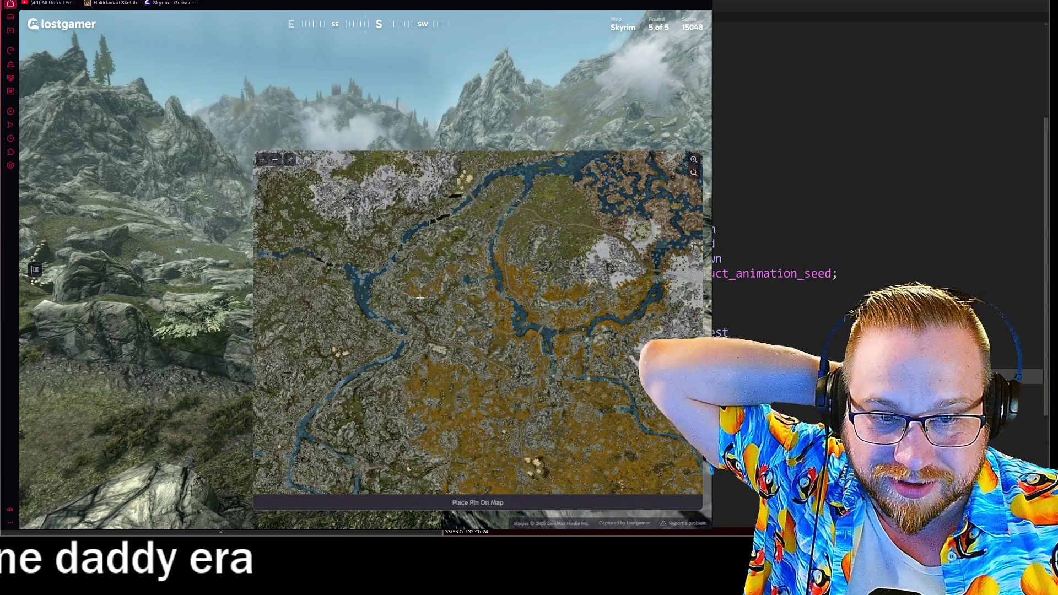
pyautogui.moveTo(383, 108); pyautogui.dragTo(383, 236)
pyautogui.click(385, 300)
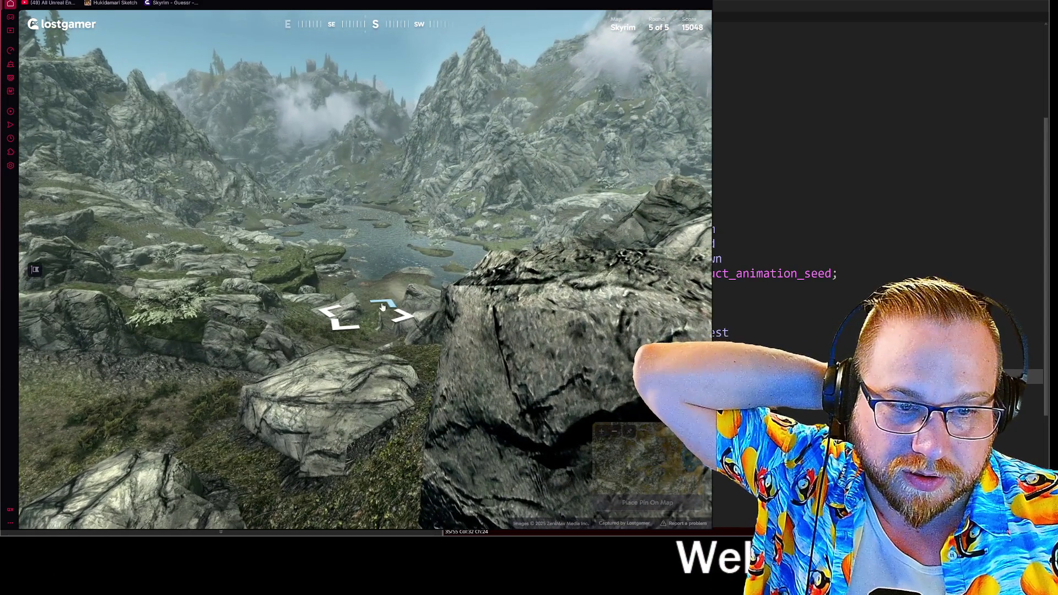
pyautogui.click(378, 302)
pyautogui.click(440, 266)
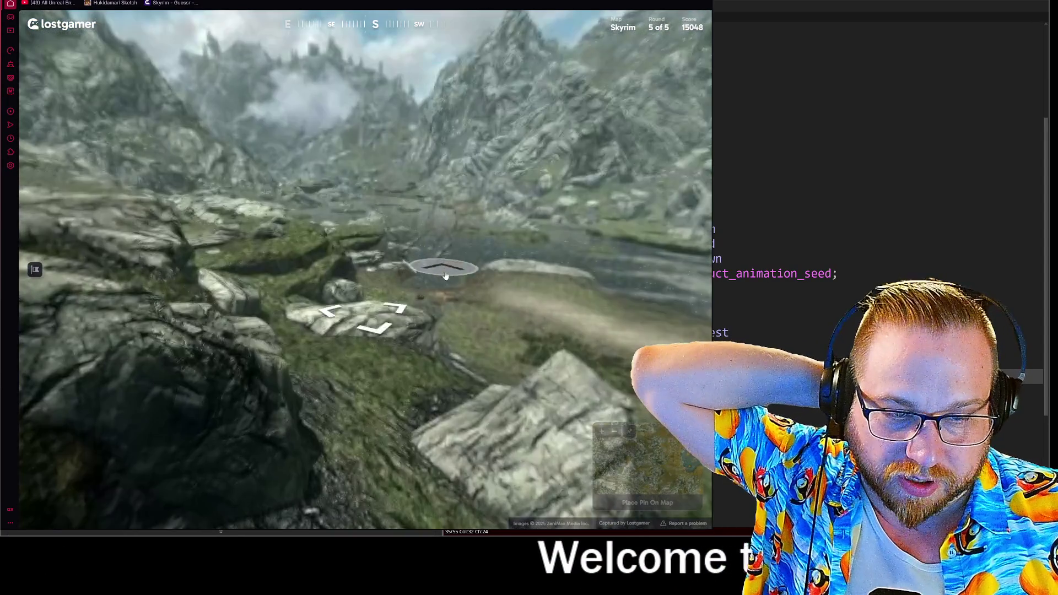
pyautogui.click(528, 287)
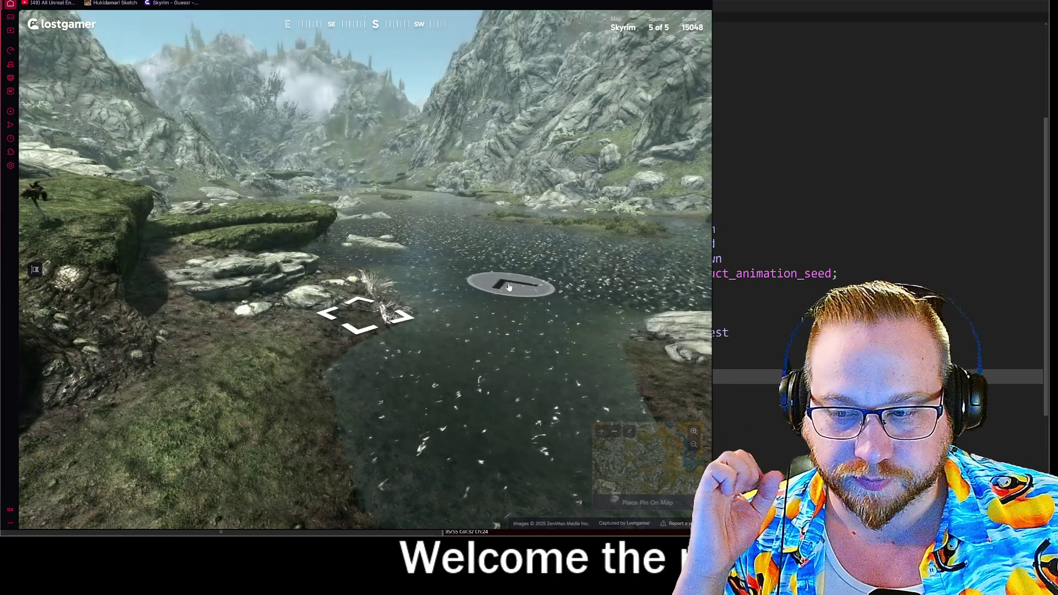
pyautogui.click(485, 267)
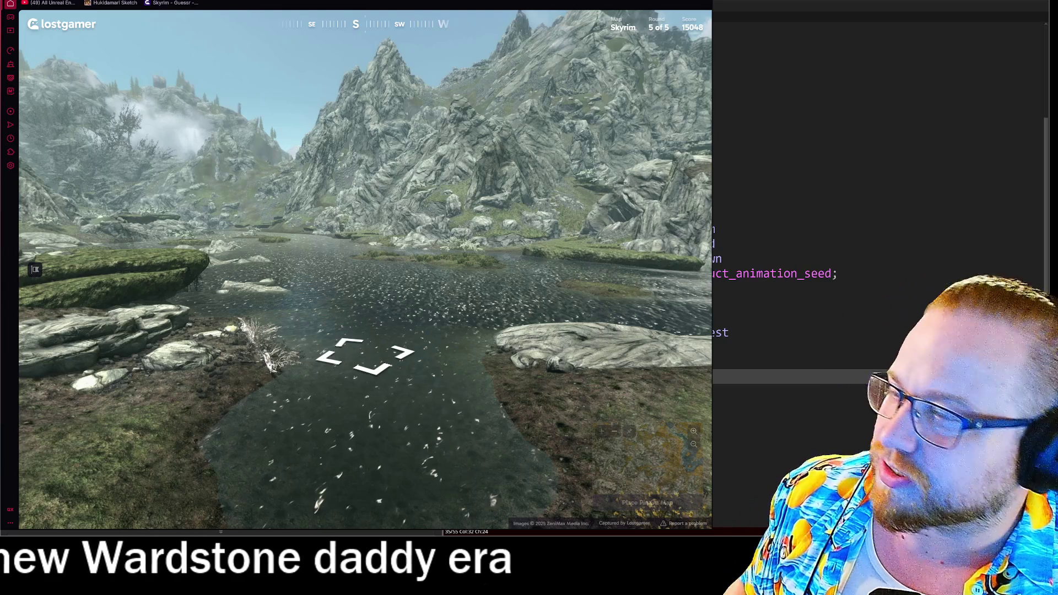
pyautogui.moveTo(277, 183); pyautogui.dragTo(339, 231)
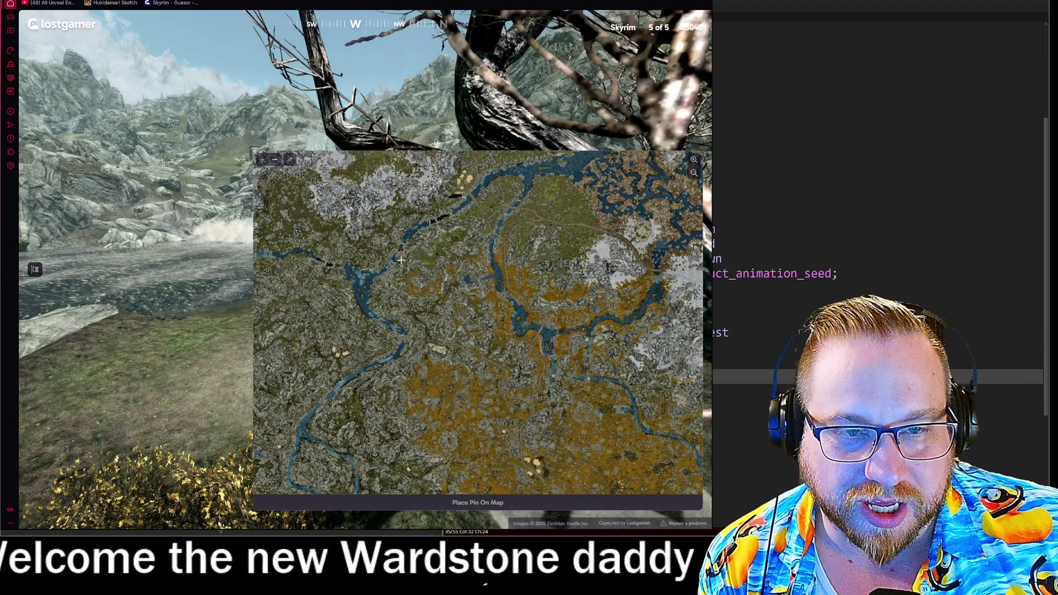
# Step: Zoom into the lake on the guess map, pin it and submit, scoring +4318 points
pyautogui.scroll(5, 398, 257)
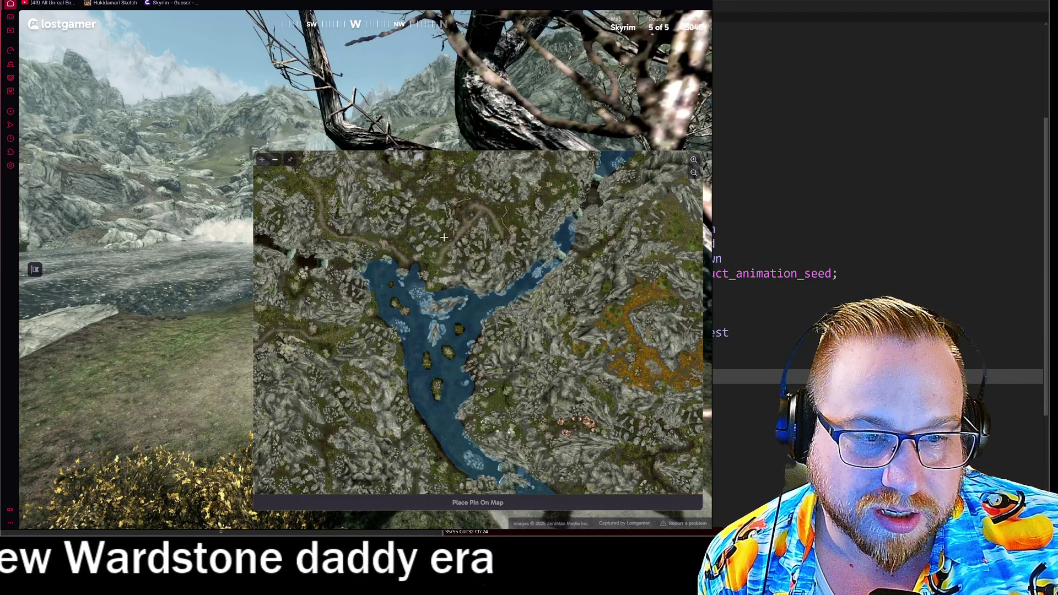
pyautogui.scroll(2, 429, 230)
pyautogui.click(418, 220)
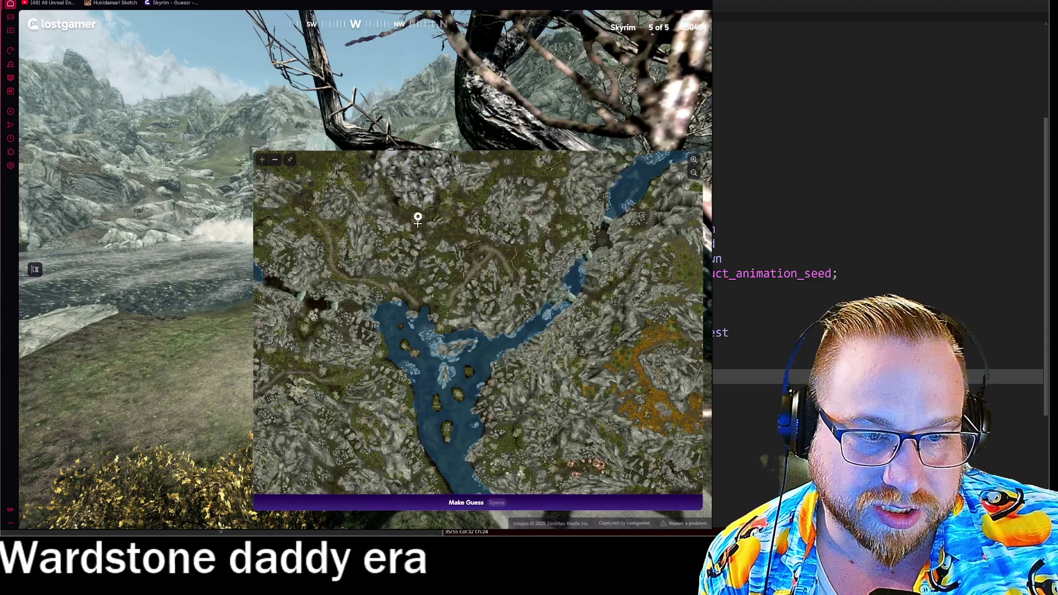
pyautogui.click(468, 502)
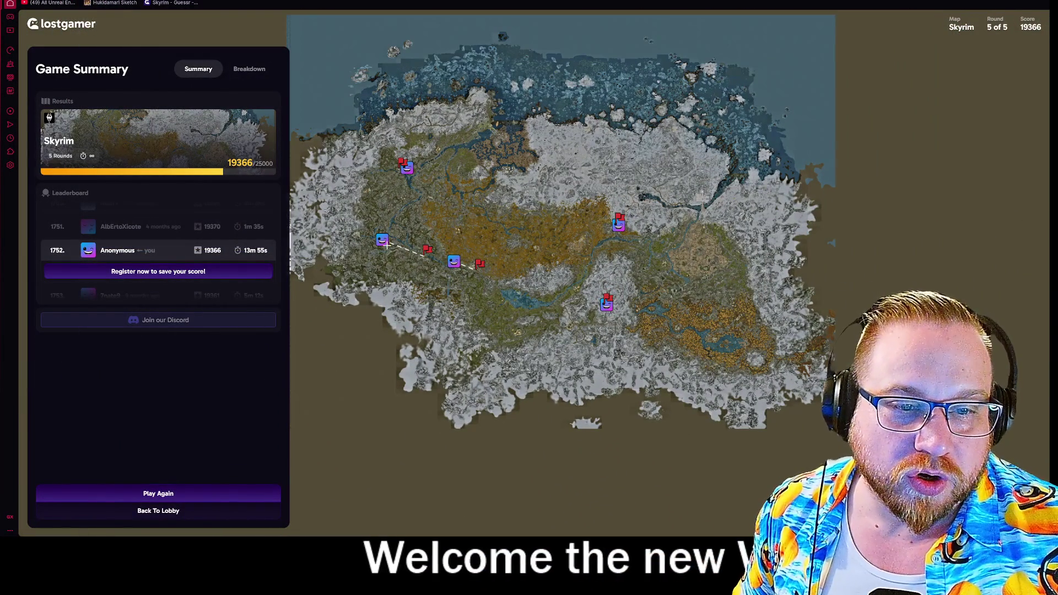
# Step: Check the per-round breakdown of the 19366-point game, then return to the home page
pyautogui.click(257, 66)
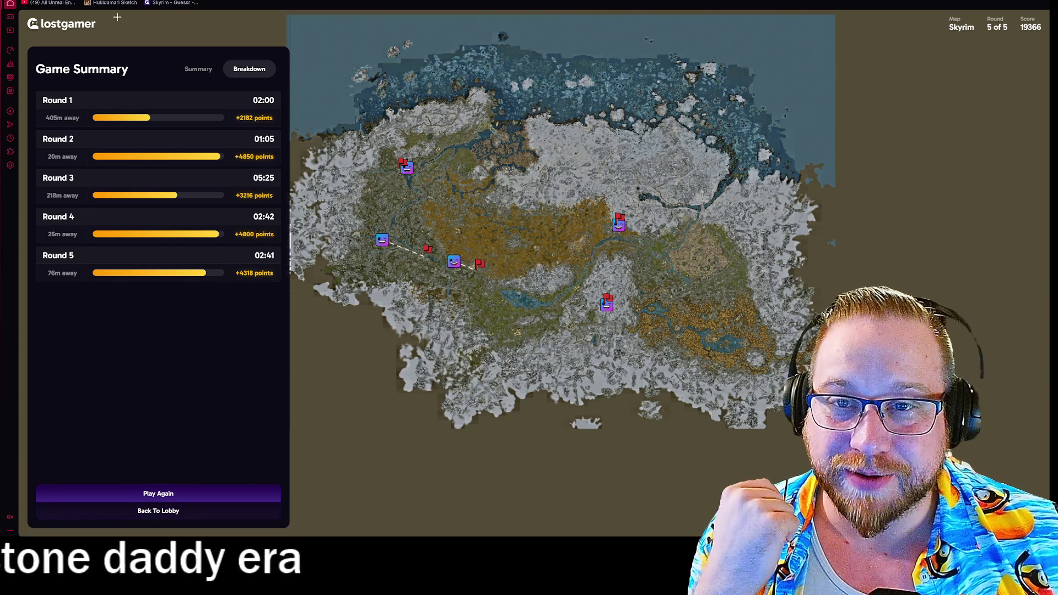
pyautogui.click(61, 24)
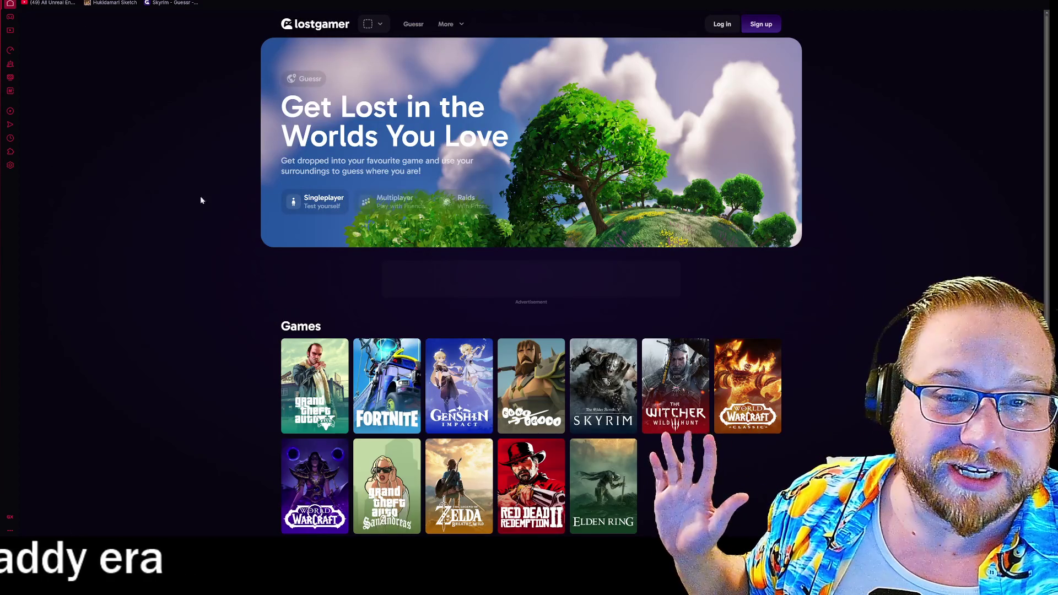
# Step: Browse the Elden Ring game page, then go back to the games list
pyautogui.scroll(-2, 176, 290)
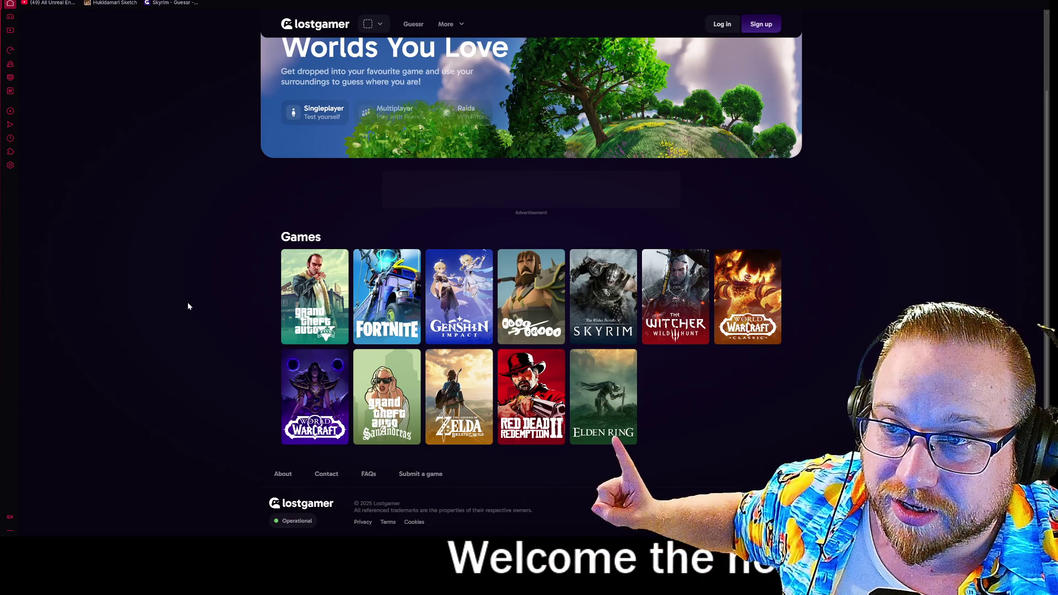
pyautogui.click(614, 410)
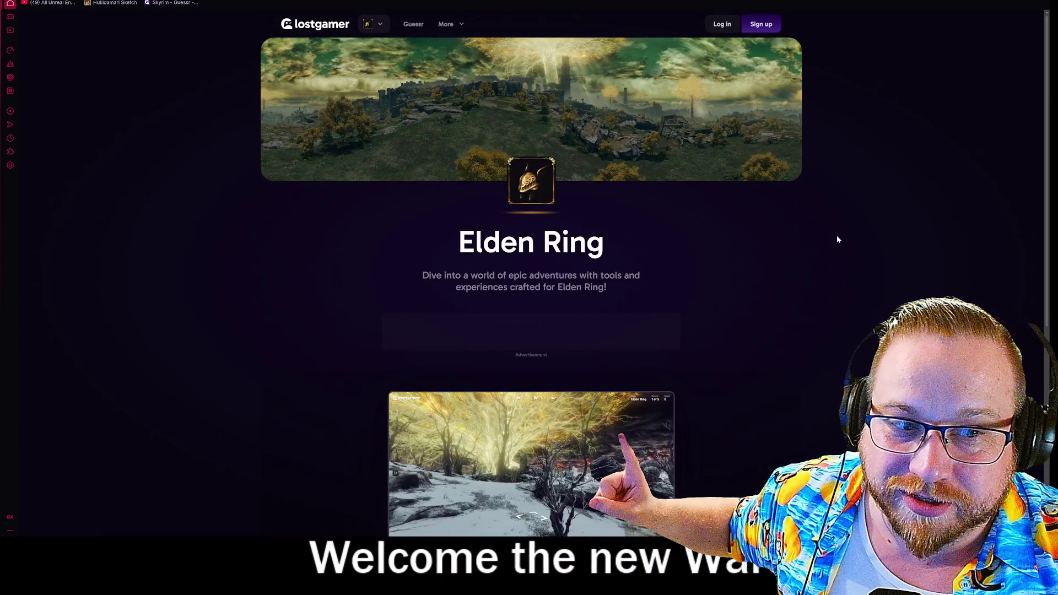
pyautogui.scroll(-4, 837, 236)
pyautogui.scroll(-2, 836, 238)
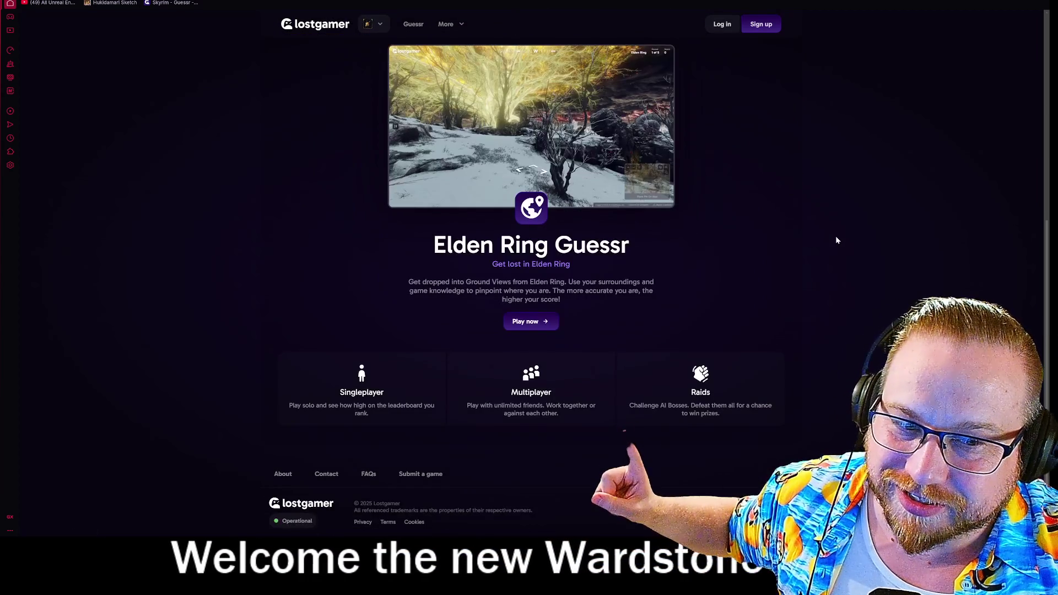
pyautogui.scroll(6, 835, 235)
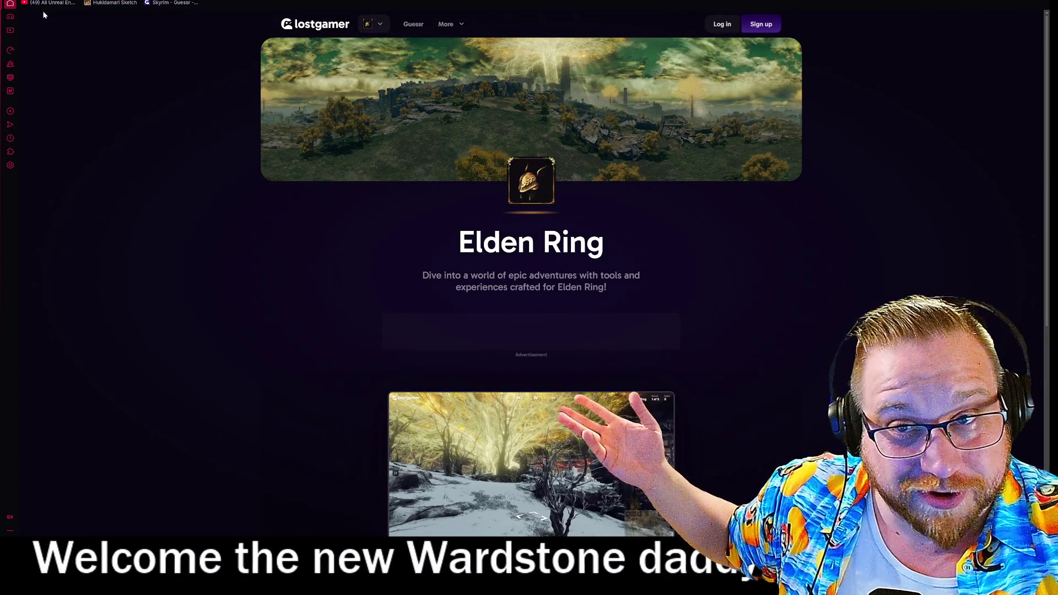
pyautogui.hotkey('alt', 'Left')
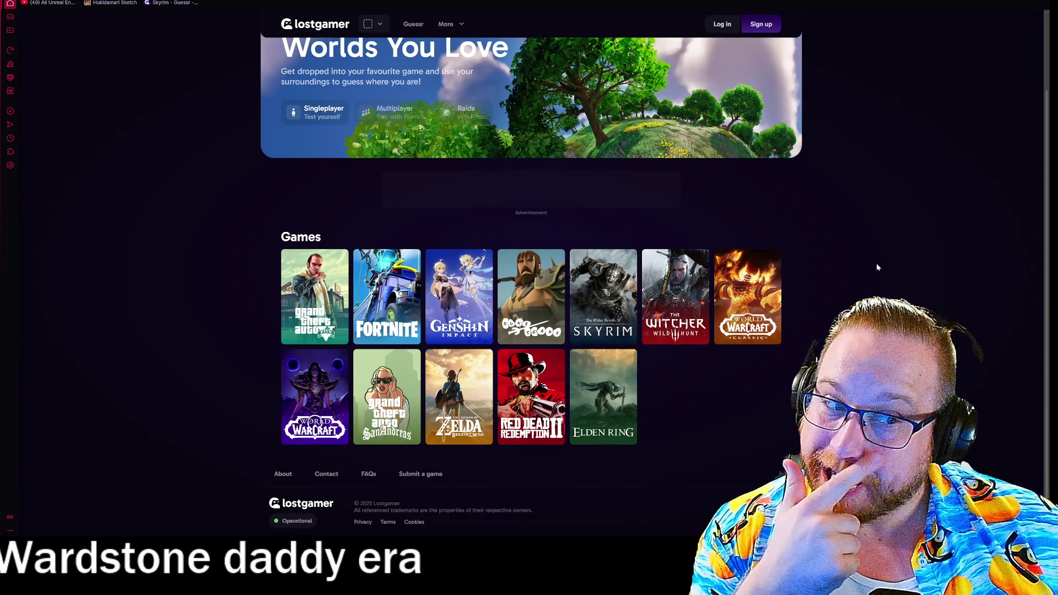
# Step: Preview the Old School RuneScape page and return to the games list
pyautogui.hotkey('alt', 'Left')
pyautogui.scroll(-2, 658, 180)
pyautogui.scroll(4, 394, 107)
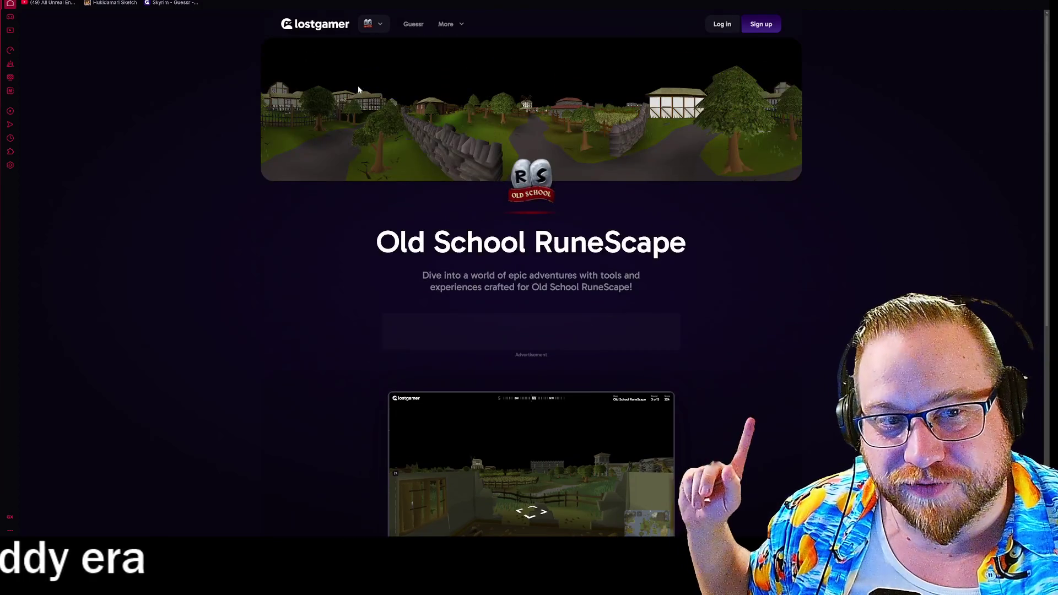
pyautogui.hotkey('alt', 'Left')
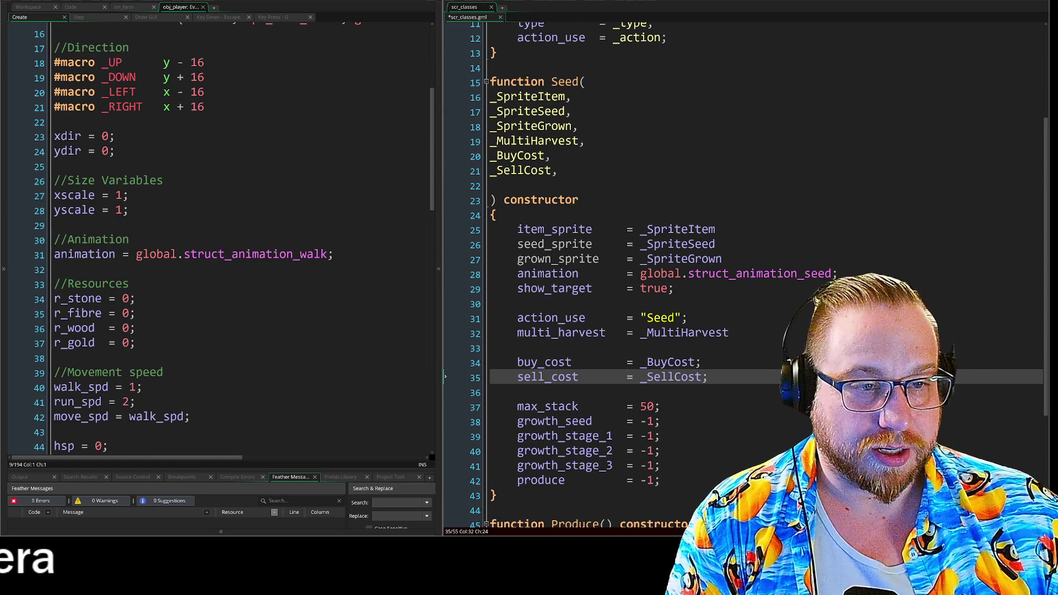
# Step: Add a new line after _SellCost in the Seed parameters and type _Max
pyautogui.click(558, 170)
pyautogui.press('Return')
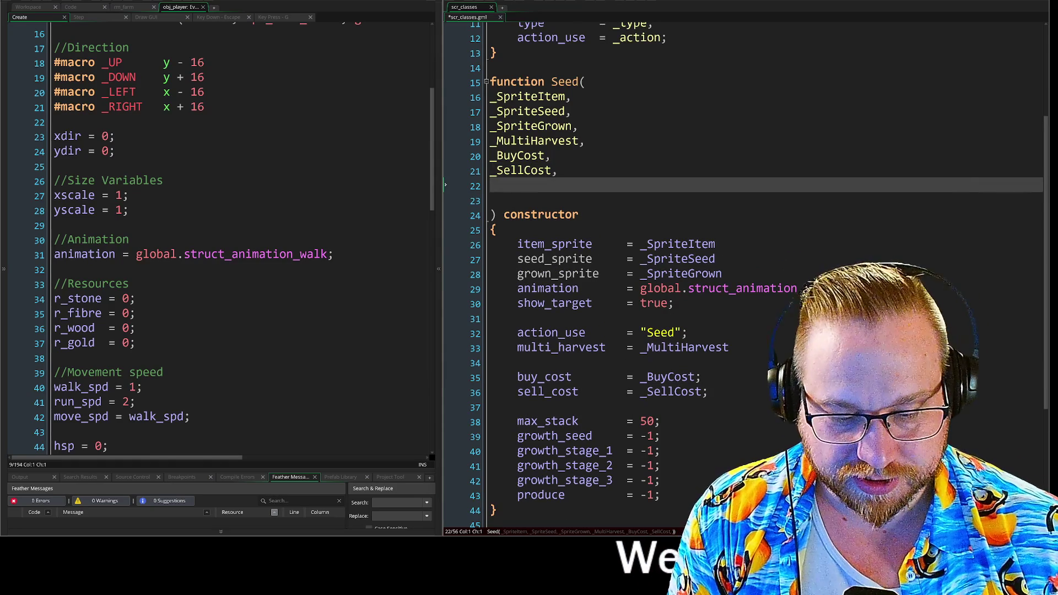
pyautogui.write('_')
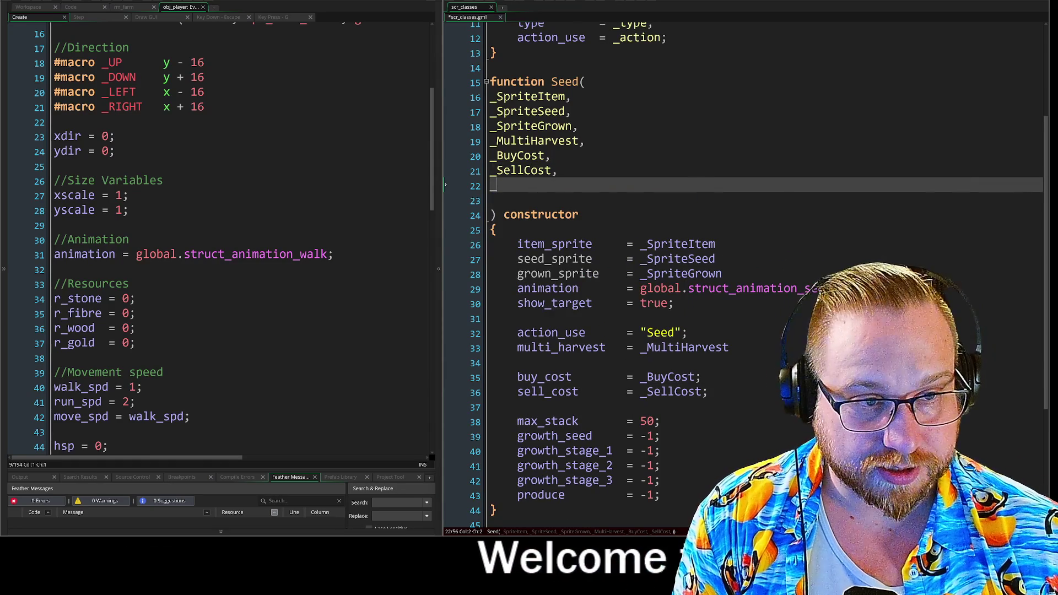
pyautogui.write('maMax')
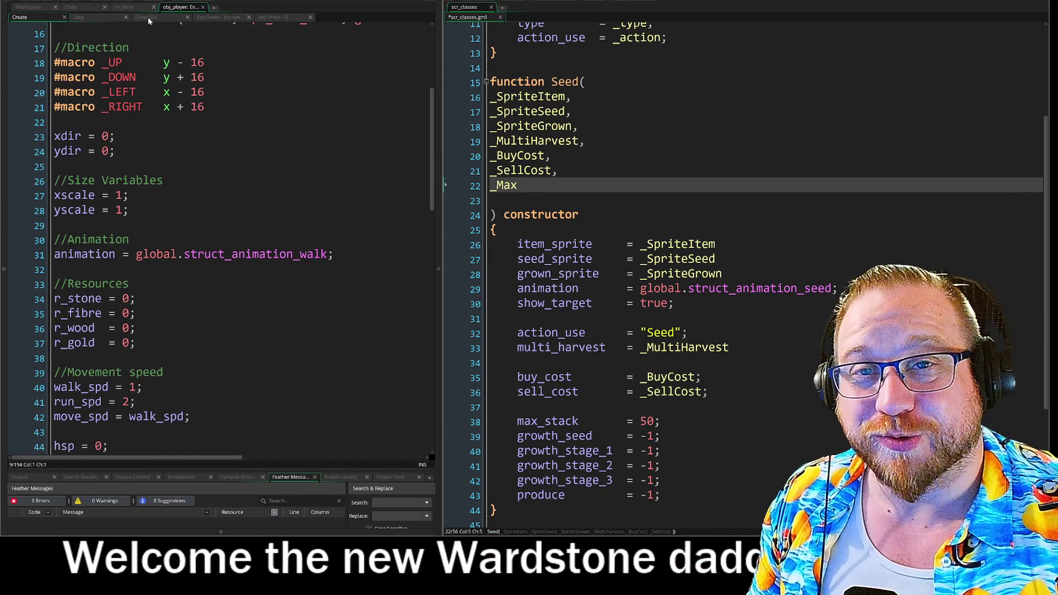
# Step: Examine the farmhouse in a widened rm_farm view, then restore the editor and show the workspace sketch
pyautogui.click(122, 7)
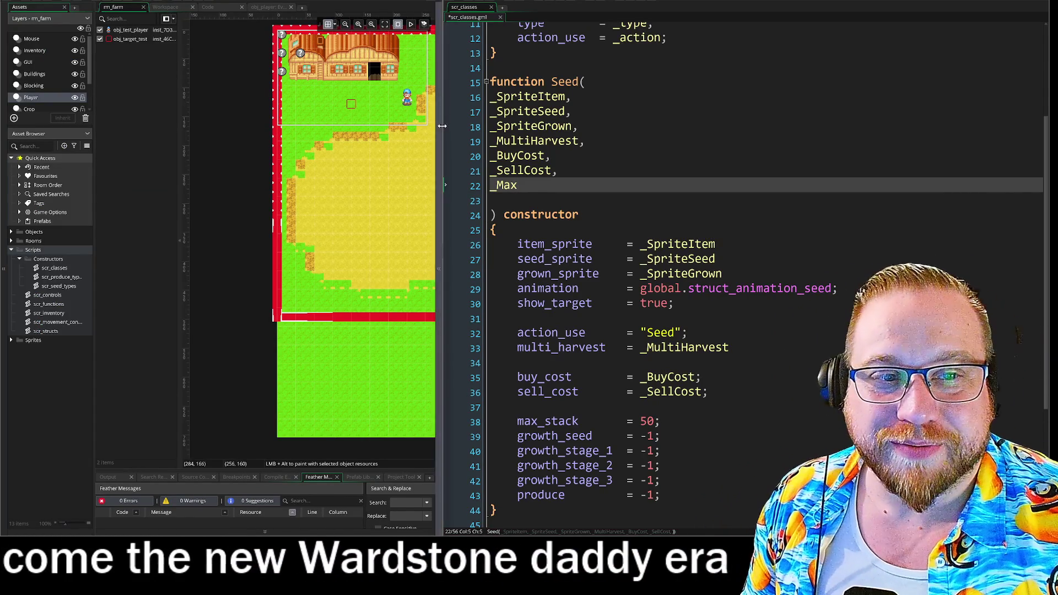
pyautogui.moveTo(441, 269); pyautogui.dragTo(745, 269)
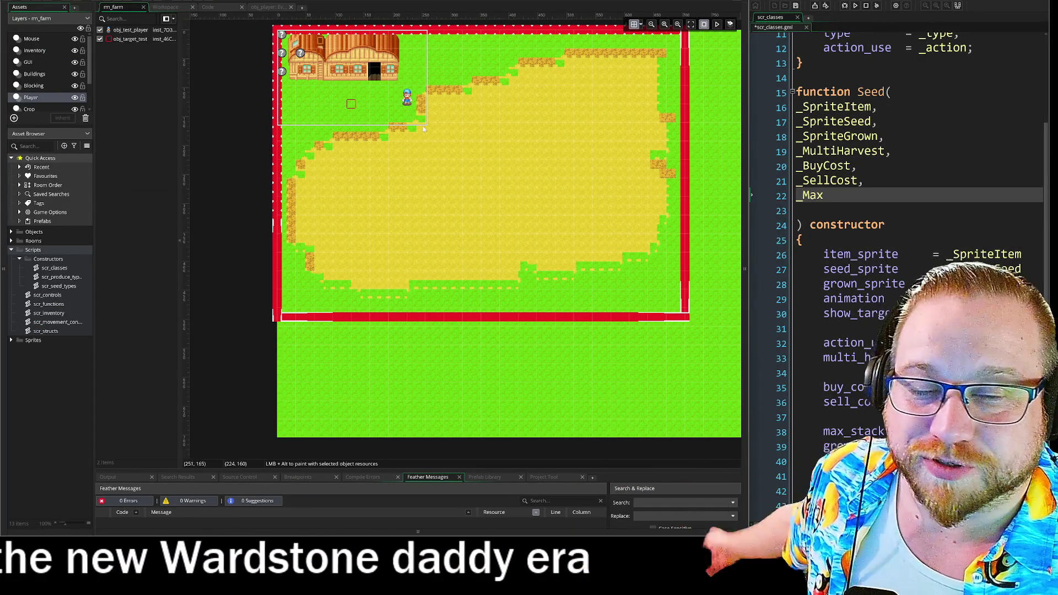
pyautogui.scroll(4, 420, 125)
pyautogui.scroll(-2, 420, 125)
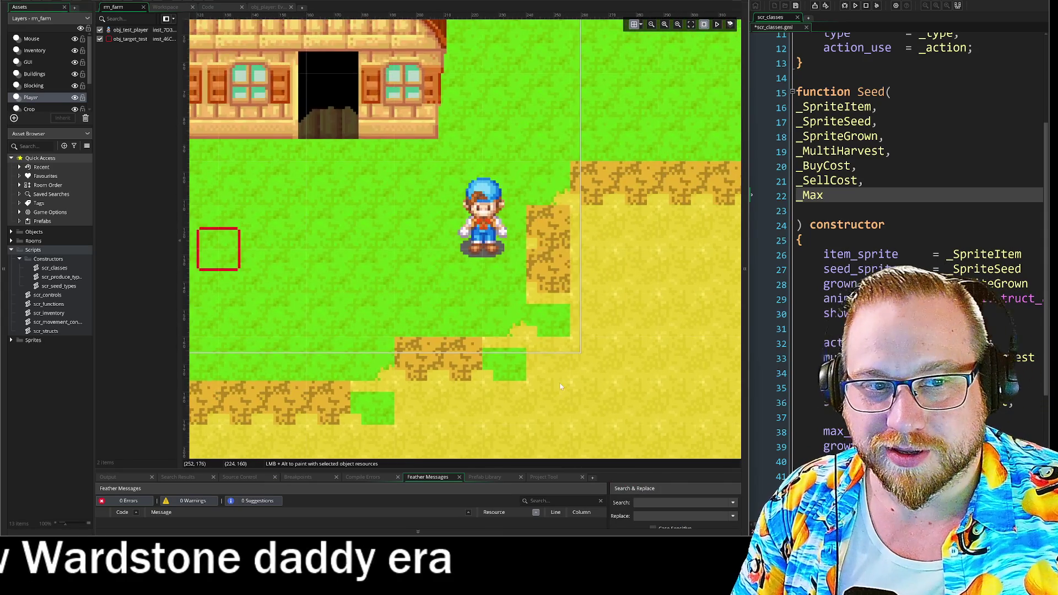
pyautogui.scroll(2, 579, 303)
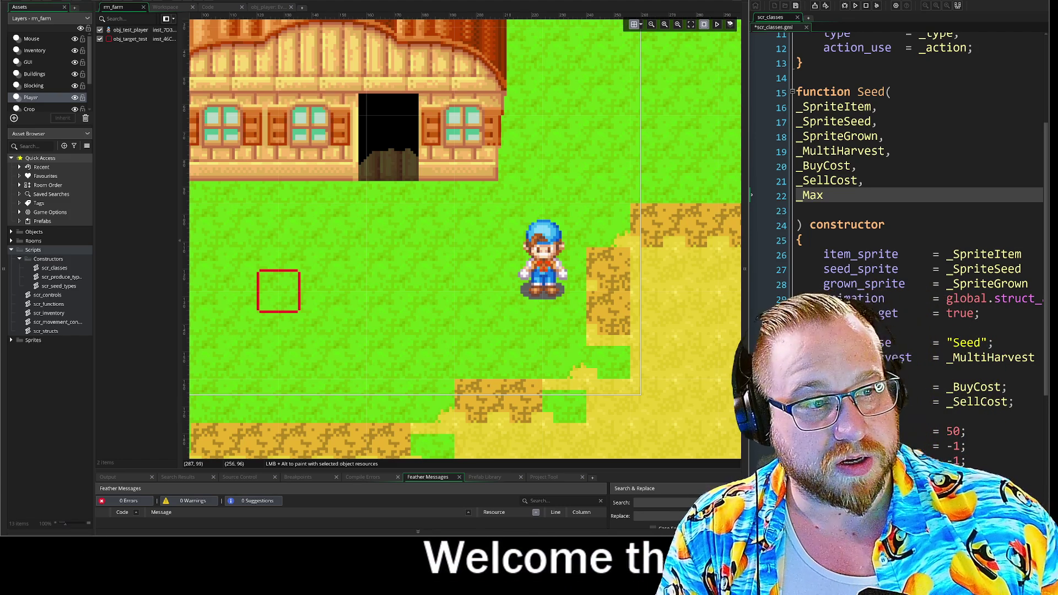
pyautogui.moveTo(748, 158); pyautogui.dragTo(460, 170)
pyautogui.click(166, 6)
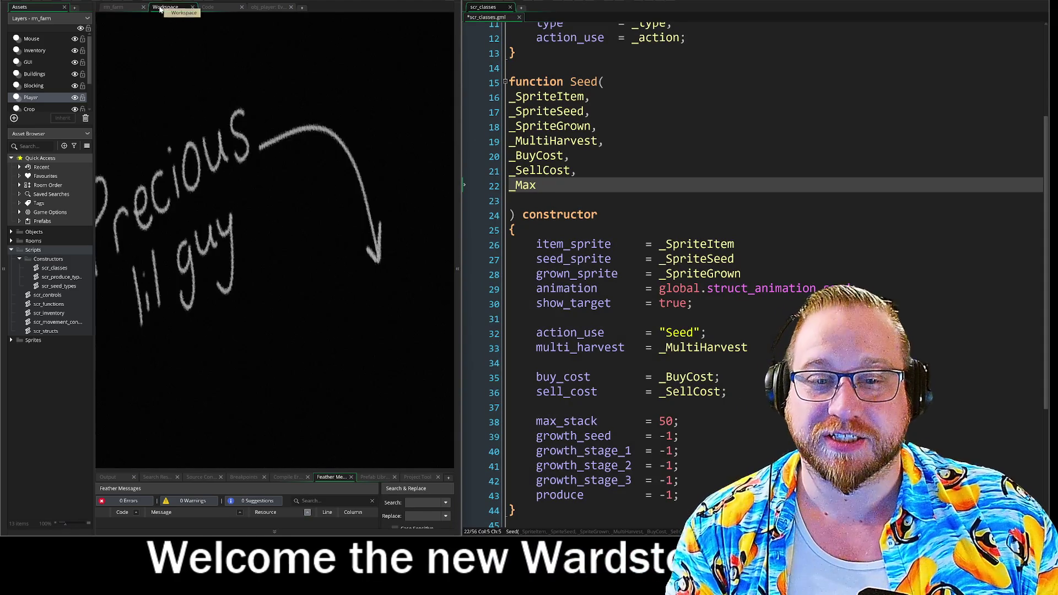
# Step: Switch to the scr_structs code, then to the obj_player Create event code
pyautogui.click(208, 6)
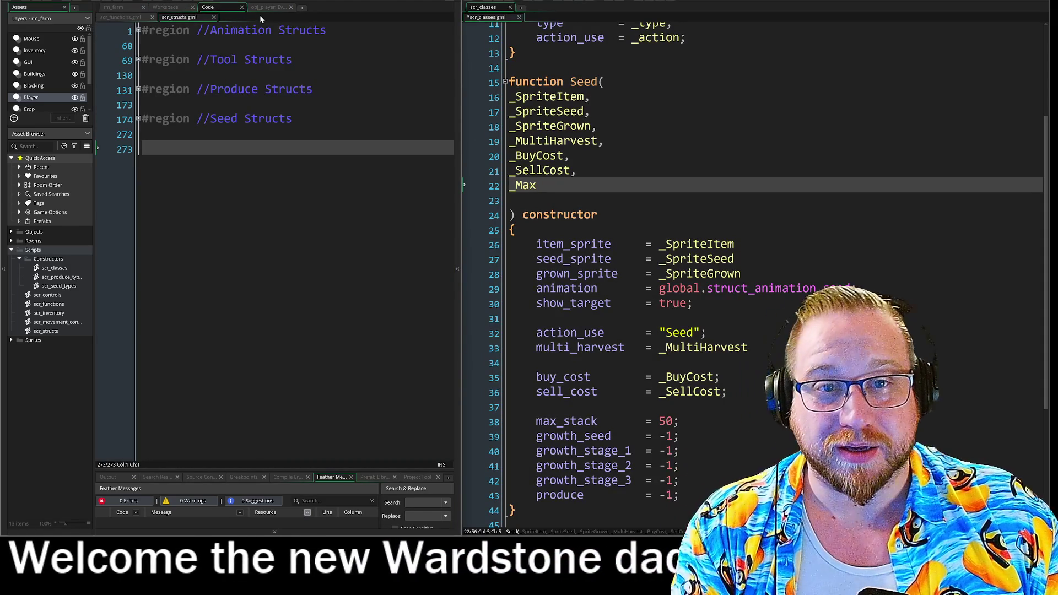
pyautogui.click(269, 8)
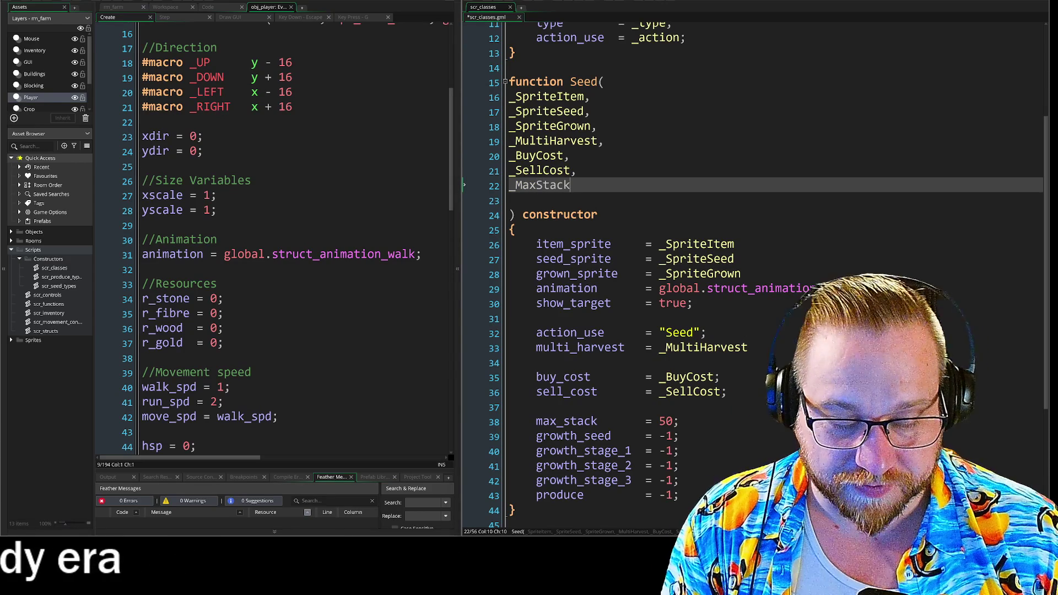
pyautogui.write(',')
# Step: Add a blank parameter line after _MaxStack and set max_stack from _MaxStack instead of 50
pyautogui.press('Return')
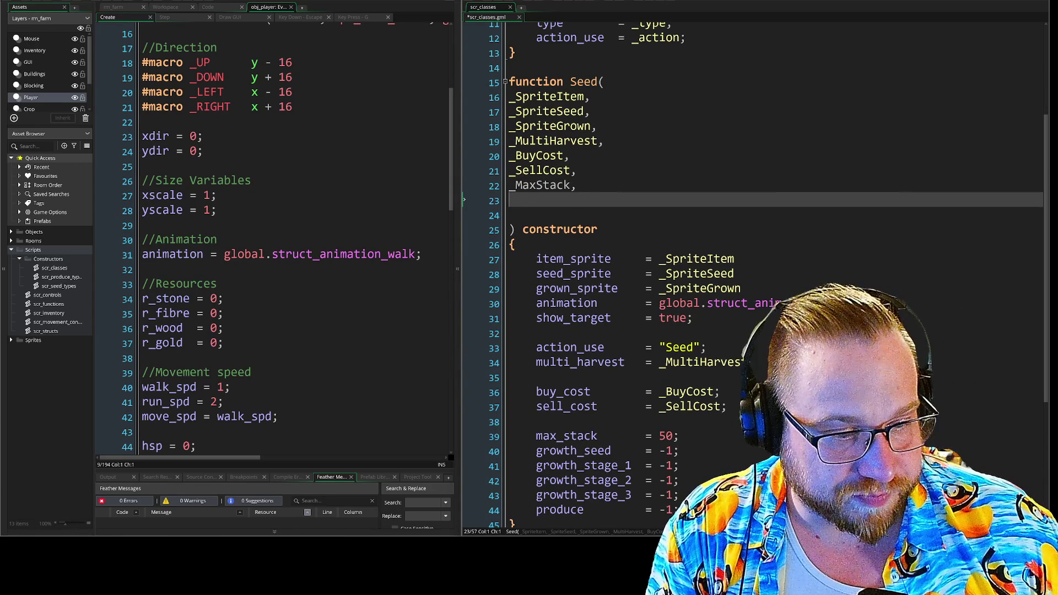
pyautogui.doubleClick(666, 435)
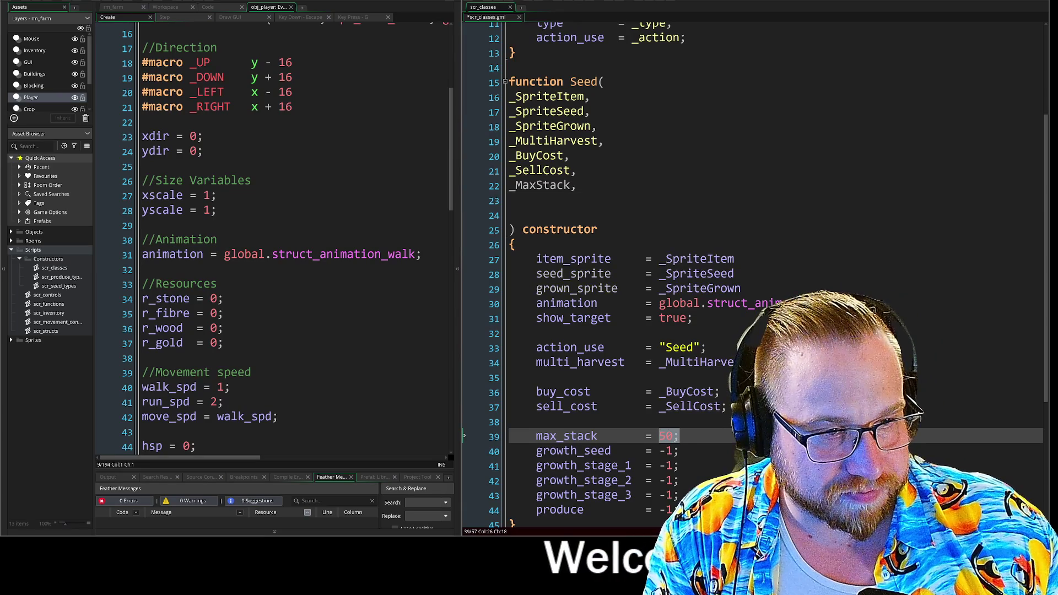
pyautogui.write('MaxStack')
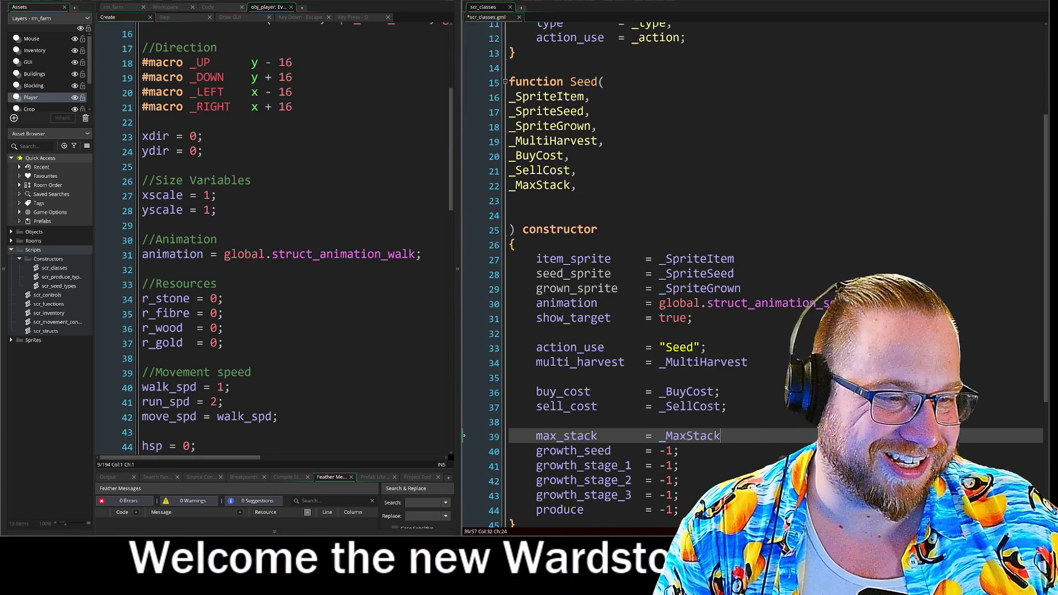
pyautogui.click(747, 362)
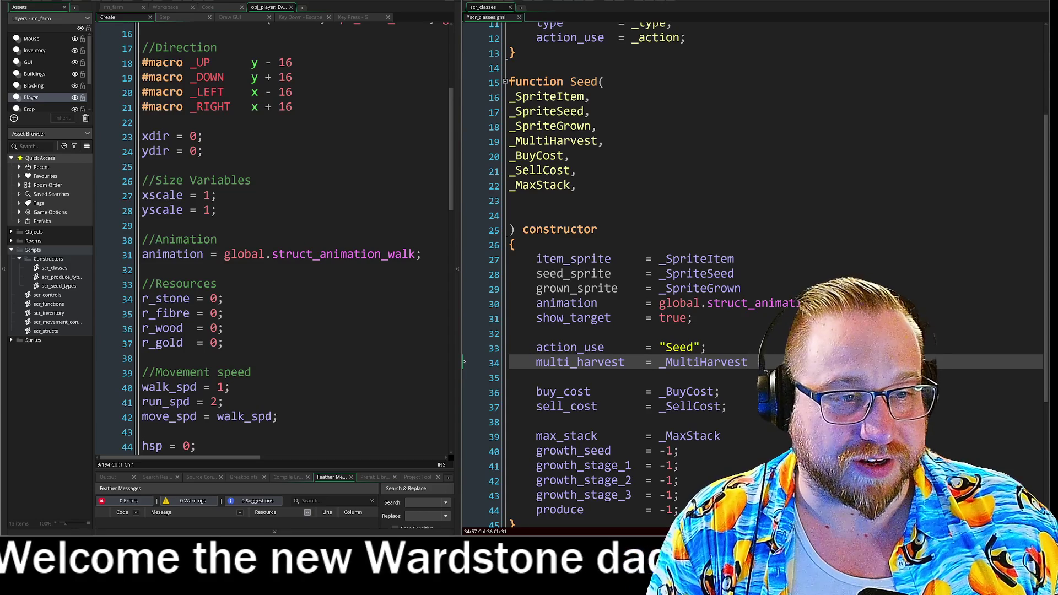
pyautogui.click(735, 274)
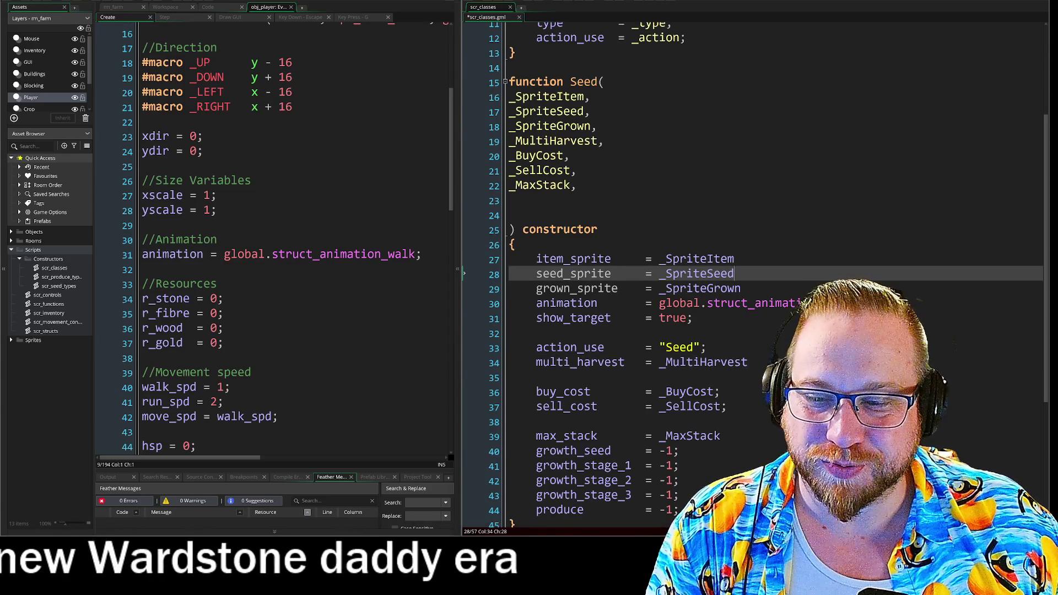
pyautogui.scroll(-2, 771, 276)
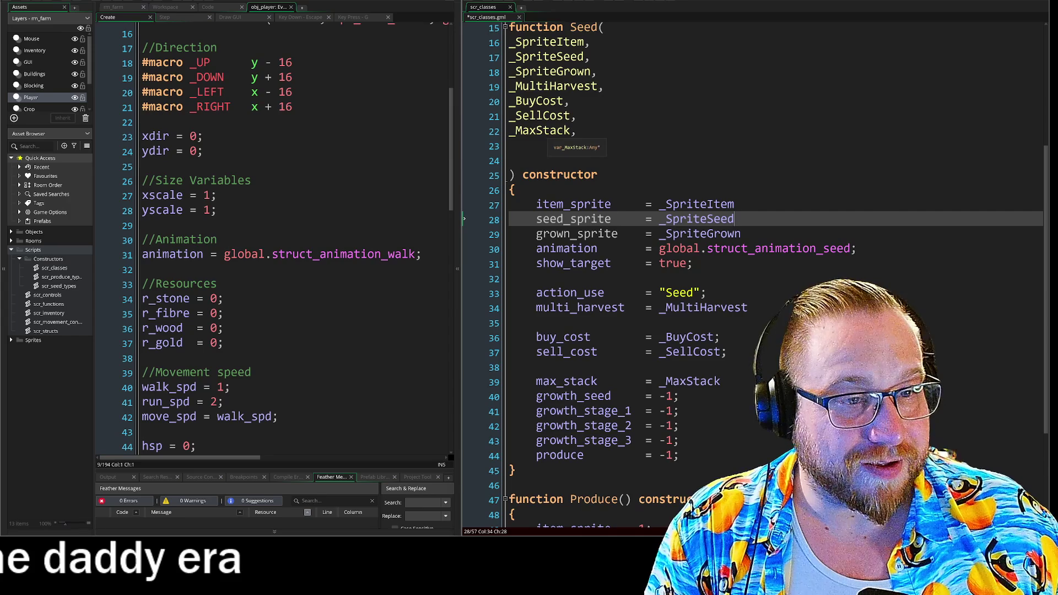
# Step: Add the _Stage1 and _Stage2 parameters to the Seed constructor, capitalising _Stage2
pyautogui.click(510, 146)
pyautogui.write('_stage')
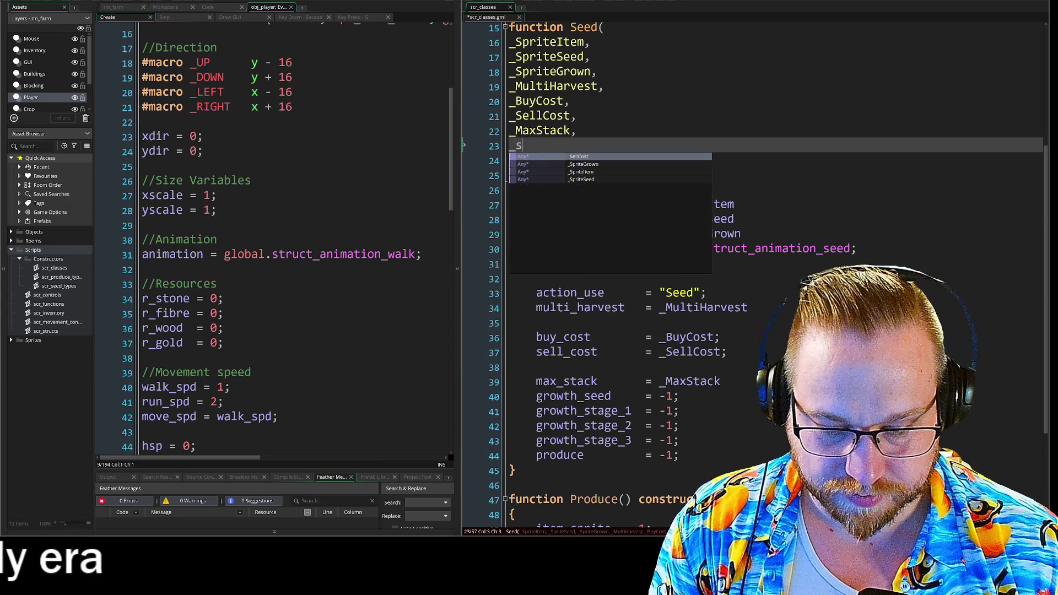
pyautogui.press('BackSpace')
pyautogui.press('BackSpace')
pyautogui.press('BackSpace')
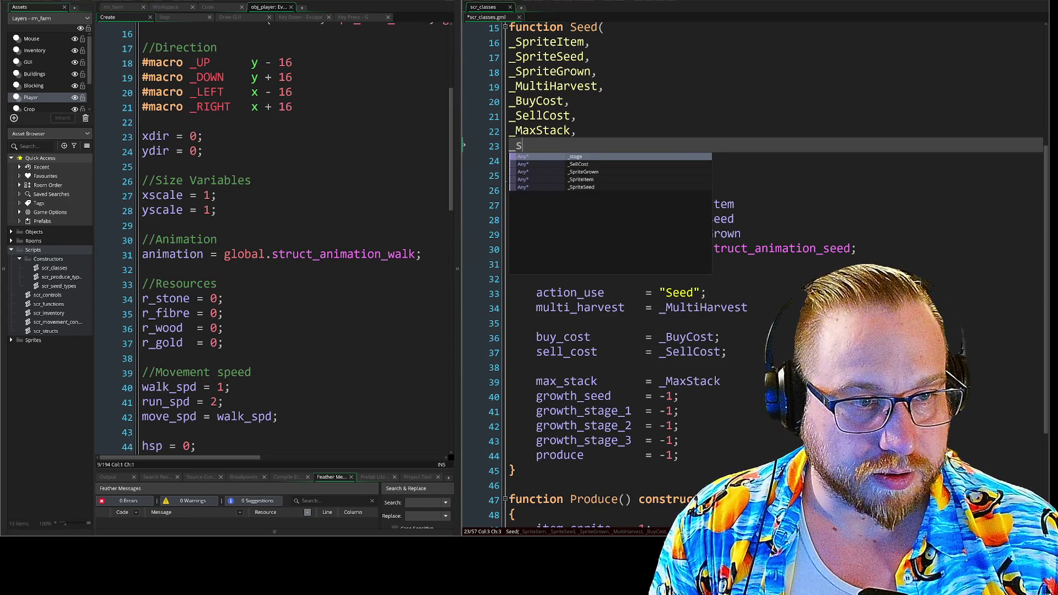
pyautogui.write('Stage1,')
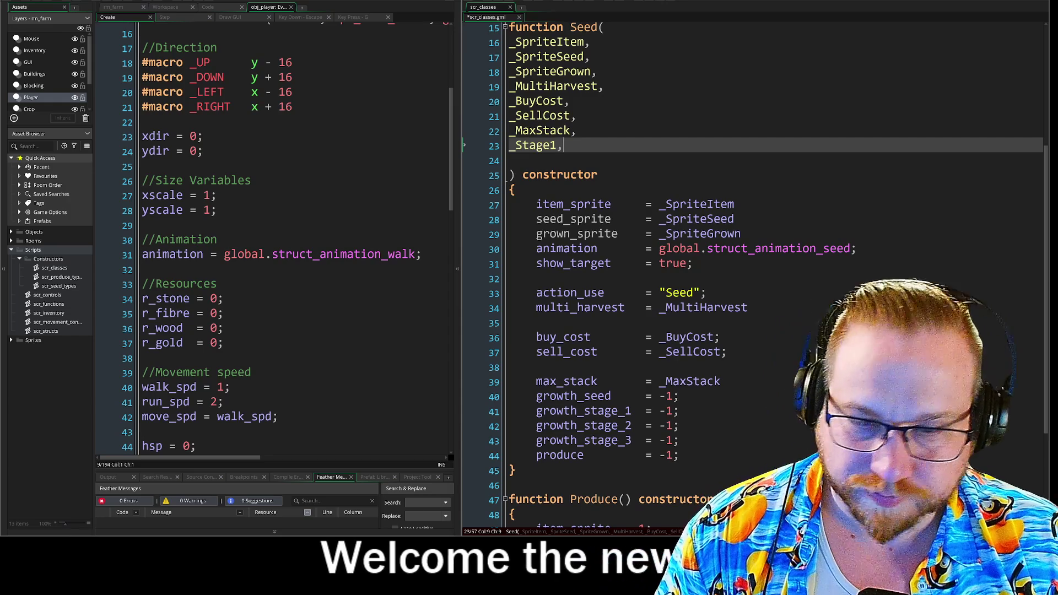
pyautogui.press('Return')
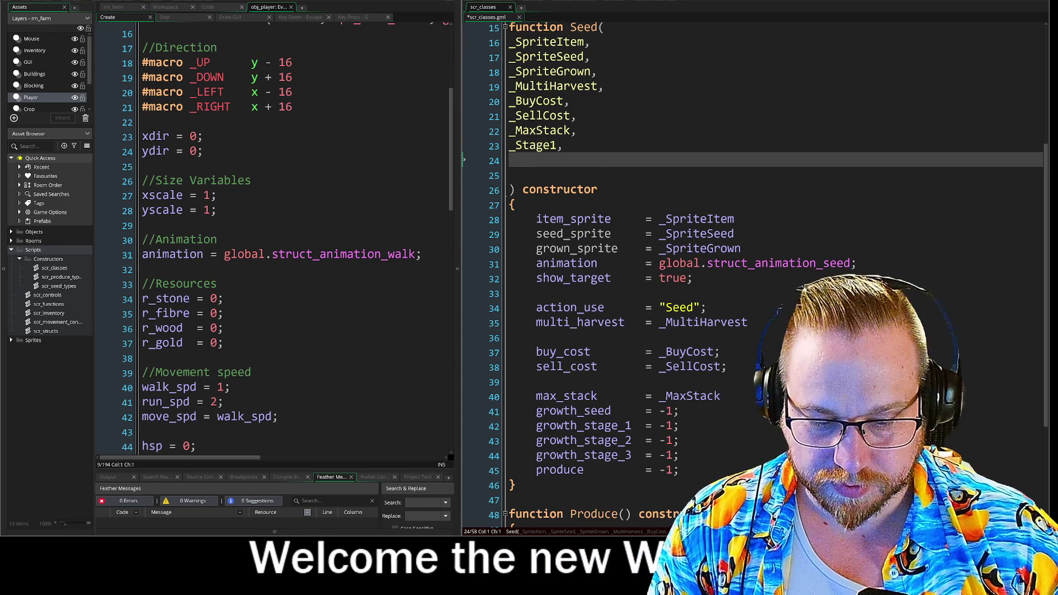
pyautogui.write('_stage2')
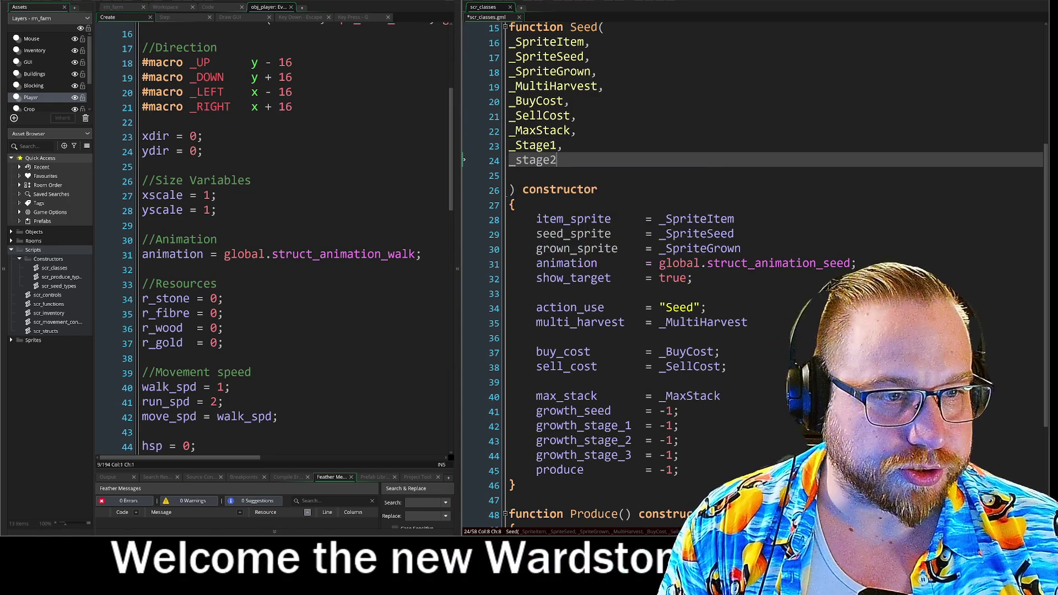
pyautogui.write(',')
pyautogui.press('Return')
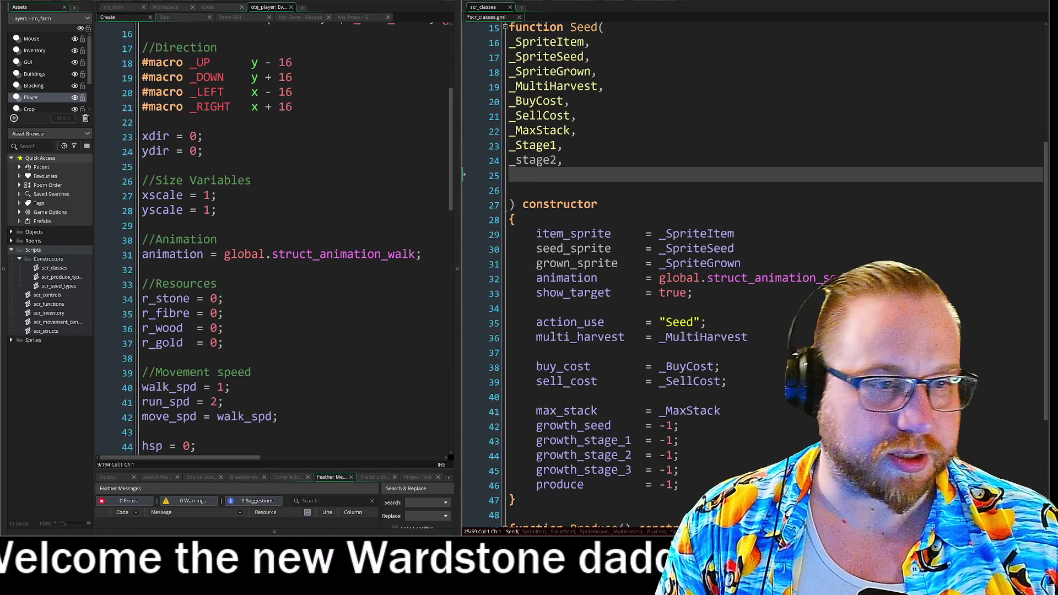
pyautogui.click(521, 160)
pyautogui.press('BackSpace')
pyautogui.write('S')
# Step: Add the _Stage3 parameter and begin a _Produce parameter after it
pyautogui.click(509, 175)
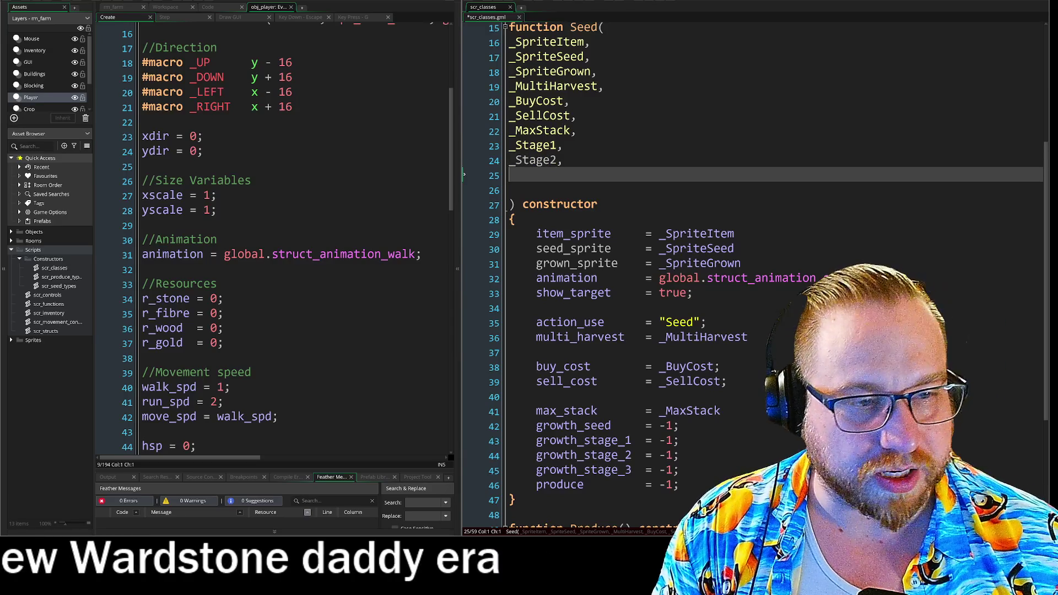
pyautogui.write('_S')
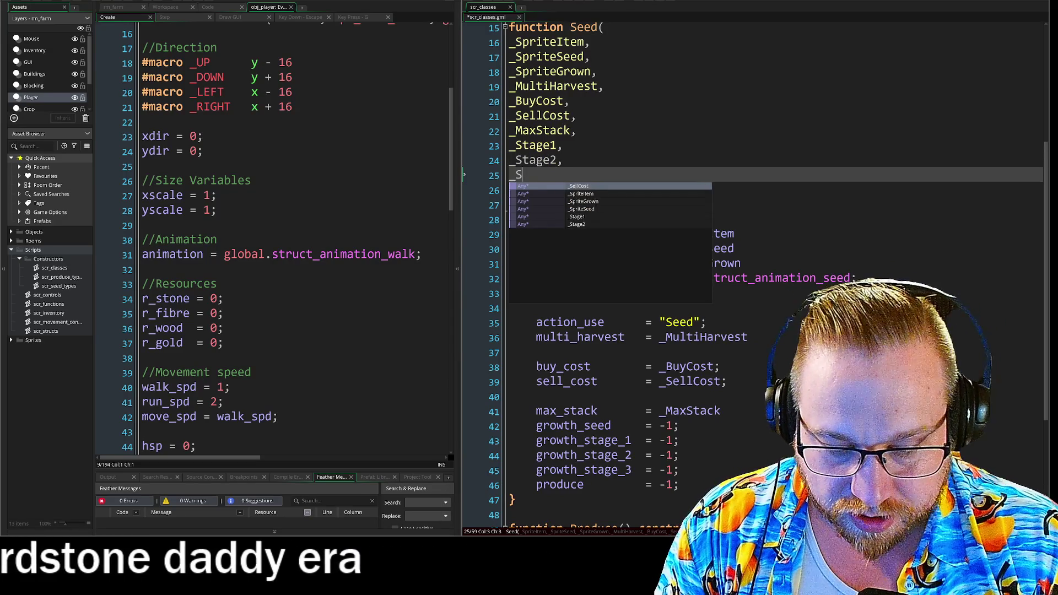
pyautogui.write('tage3,')
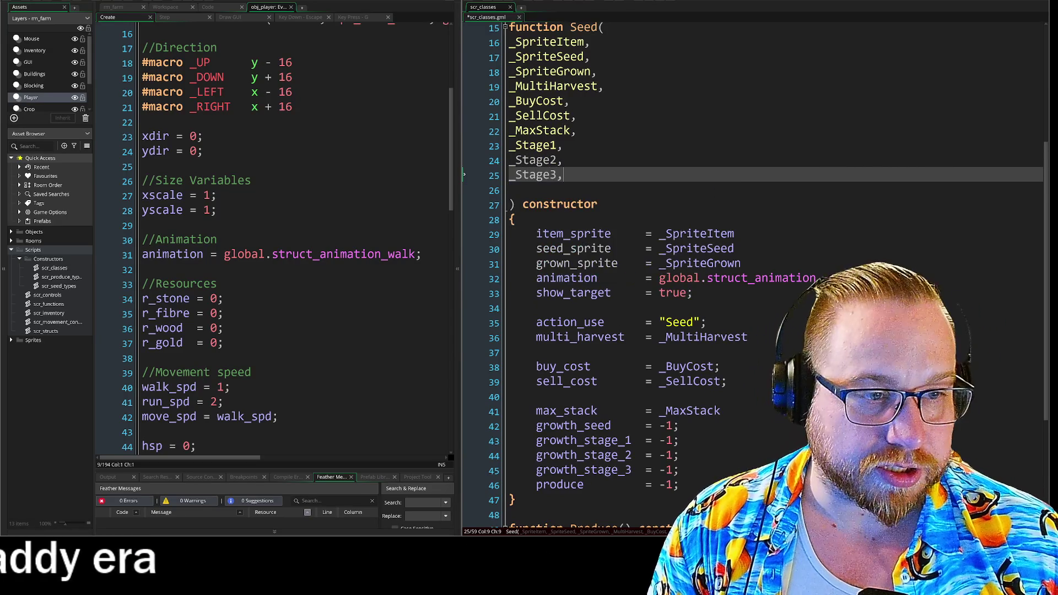
pyautogui.press('Return')
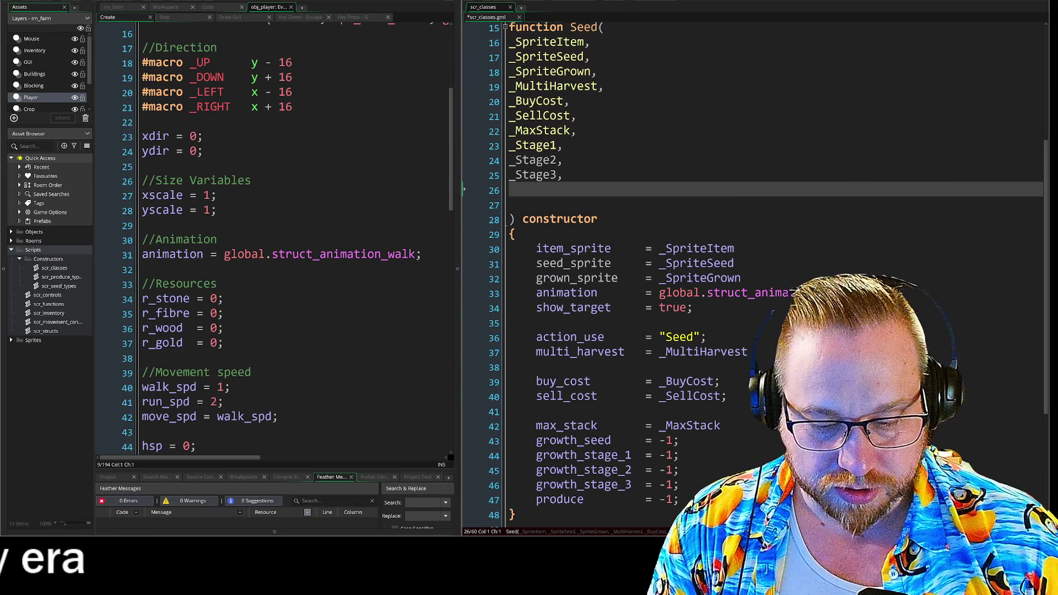
pyautogui.write('_sta')
pyautogui.press('BackSpace')
pyautogui.press('BackSpace')
pyautogui.write('St')
pyautogui.press('Down')
pyautogui.press('Down')
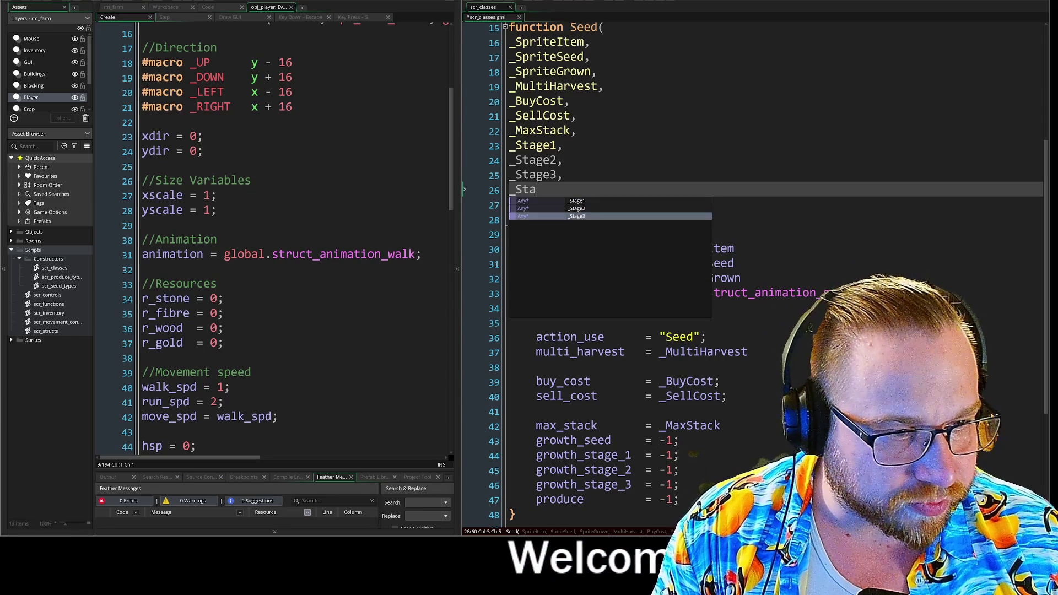
pyautogui.press('Return')
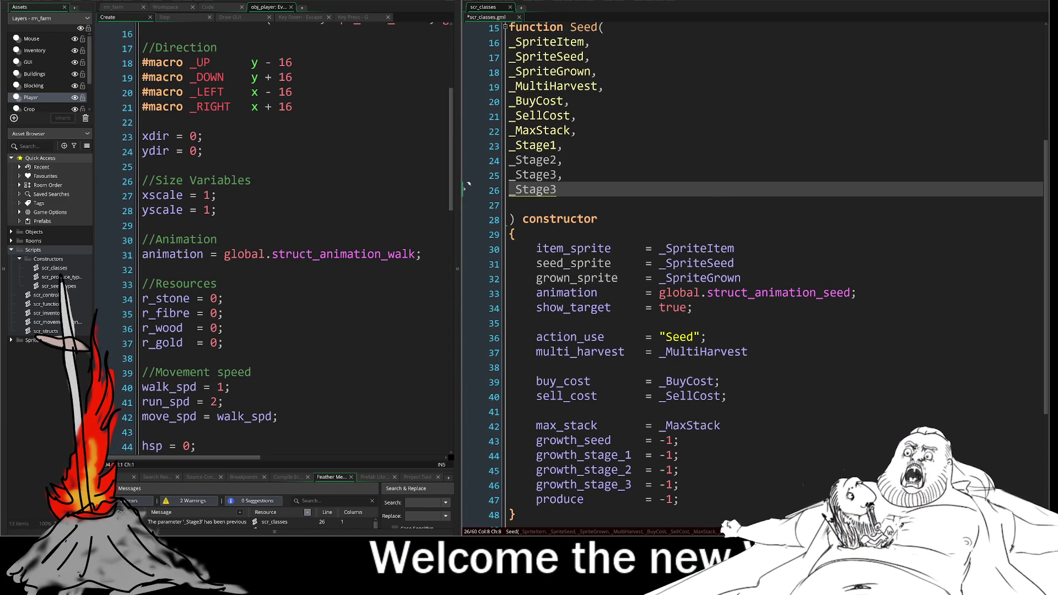
pyautogui.press('BackSpace')
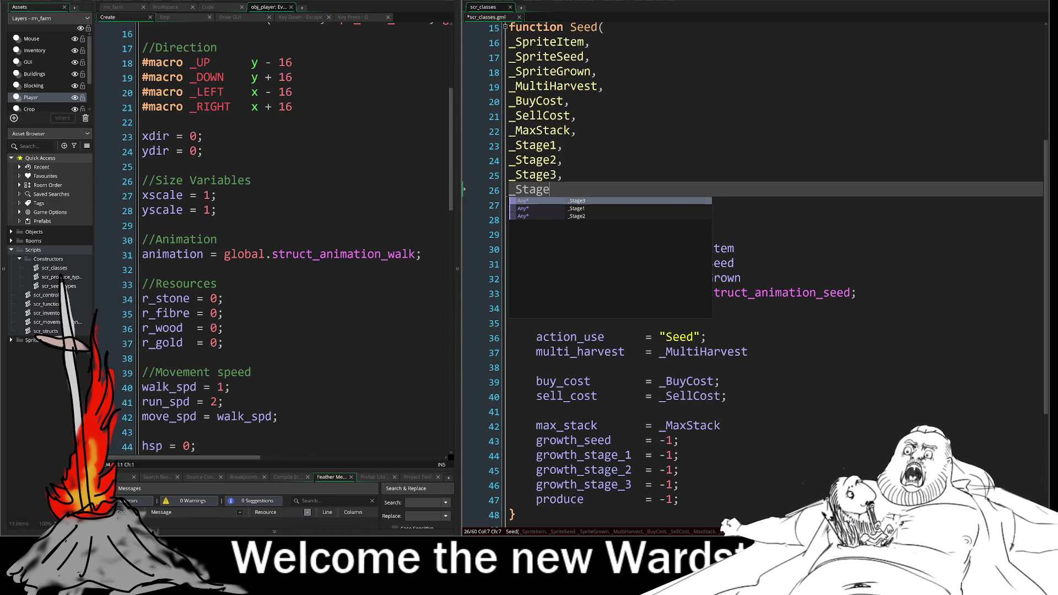
pyautogui.press('BackSpace')
pyautogui.press('BackSpace')
pyautogui.press('BackSpace')
pyautogui.press('Insert')
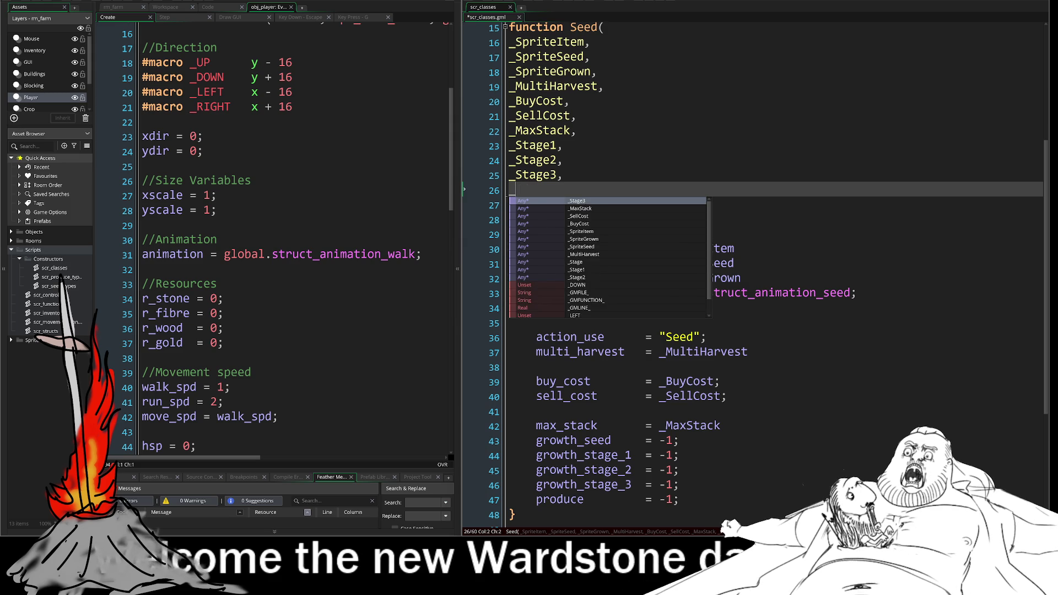
pyautogui.press('BackSpace')
pyautogui.write('Produ')
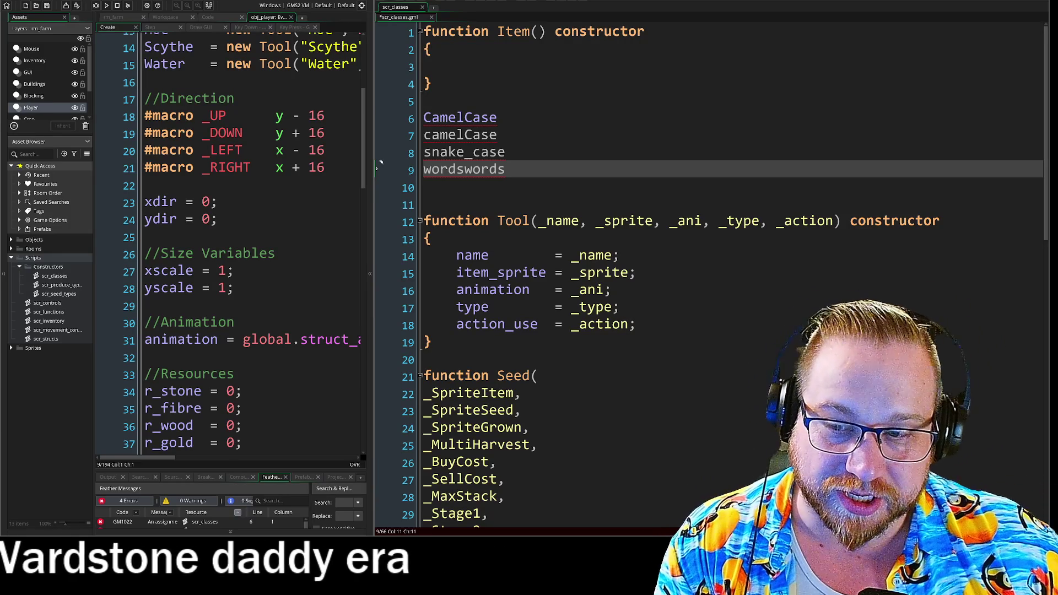
# Step: Highlight parts of the snake_case example while explaining it, then move to the wordswords? line
pyautogui.press('Up')
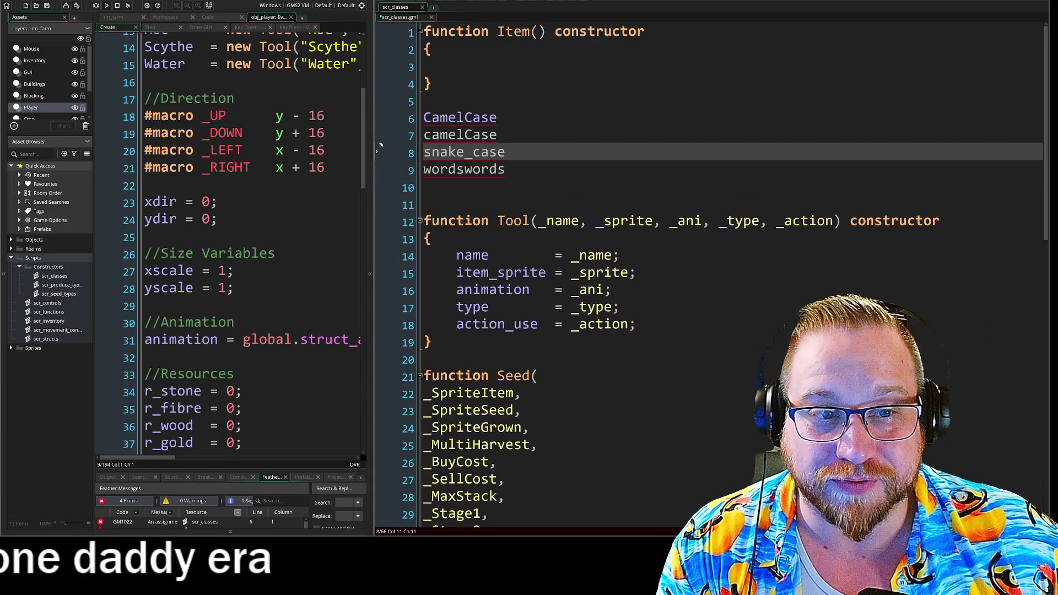
pyautogui.hotkey('shift', 'Home')
pyautogui.press('End')
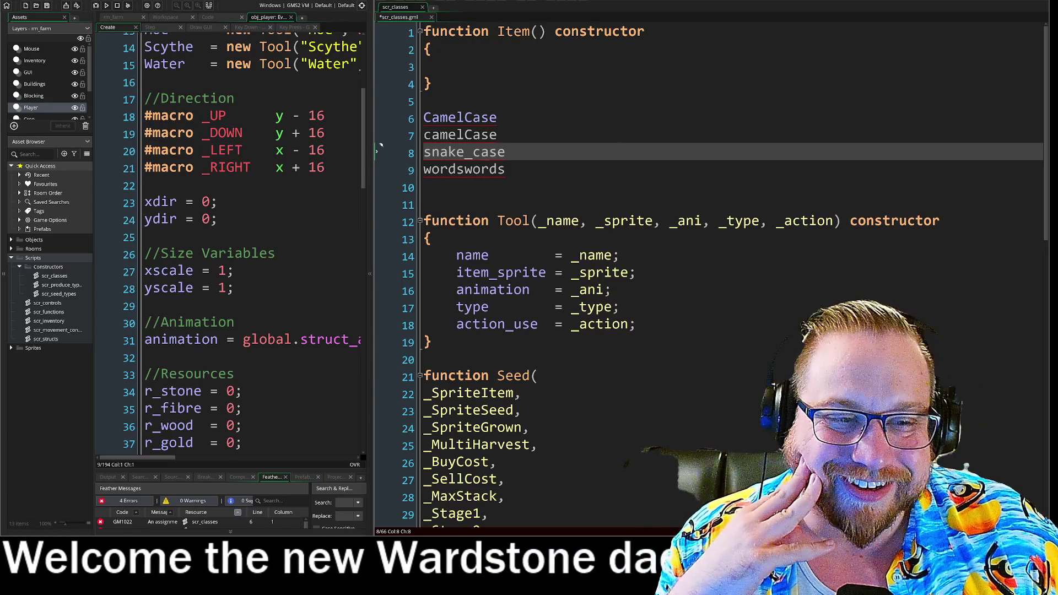
pyautogui.hotkey('shift', 'Left')
pyautogui.hotkey('shift', 'Left')
pyautogui.hotkey('shift', 'Left')
pyautogui.hotkey('shift', 'Left')
pyautogui.hotkey('shift', 'Left')
pyautogui.hotkey('shift', 'Left')
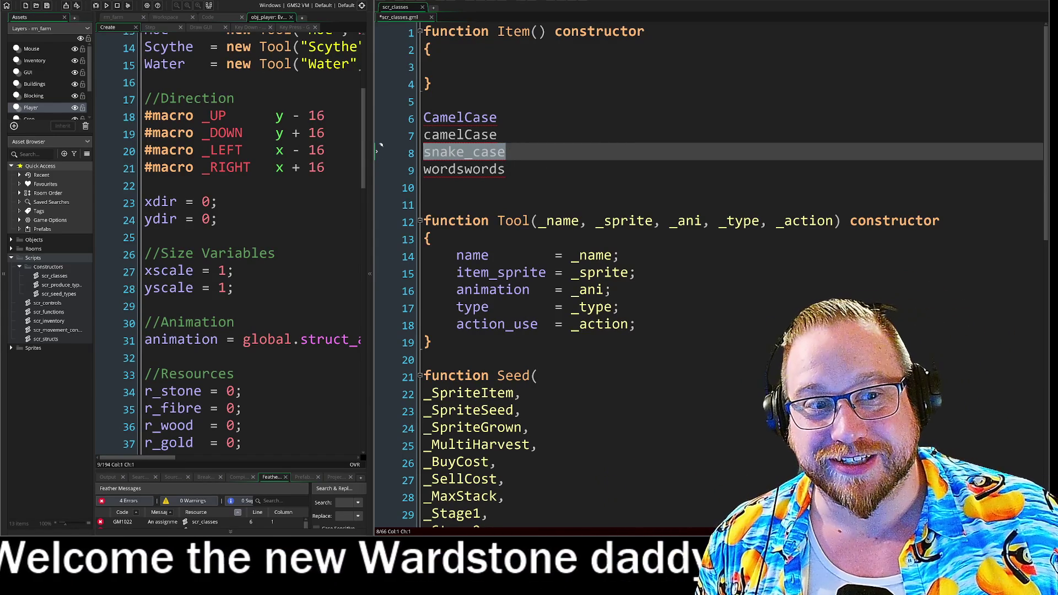
pyautogui.click(379, 166)
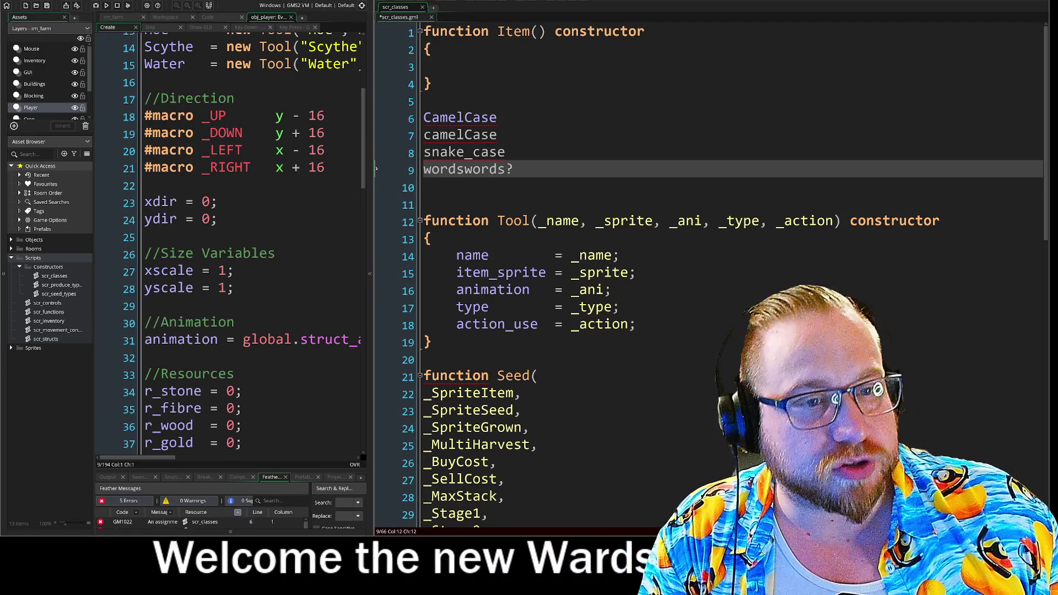
# Step: Delete the four naming-style example lines between Item and Tool
pyautogui.hotkey('shift', 'Up')
pyautogui.hotkey('shift', 'Up')
pyautogui.hotkey('shift', 'Up')
pyautogui.hotkey('shift', 'Home')
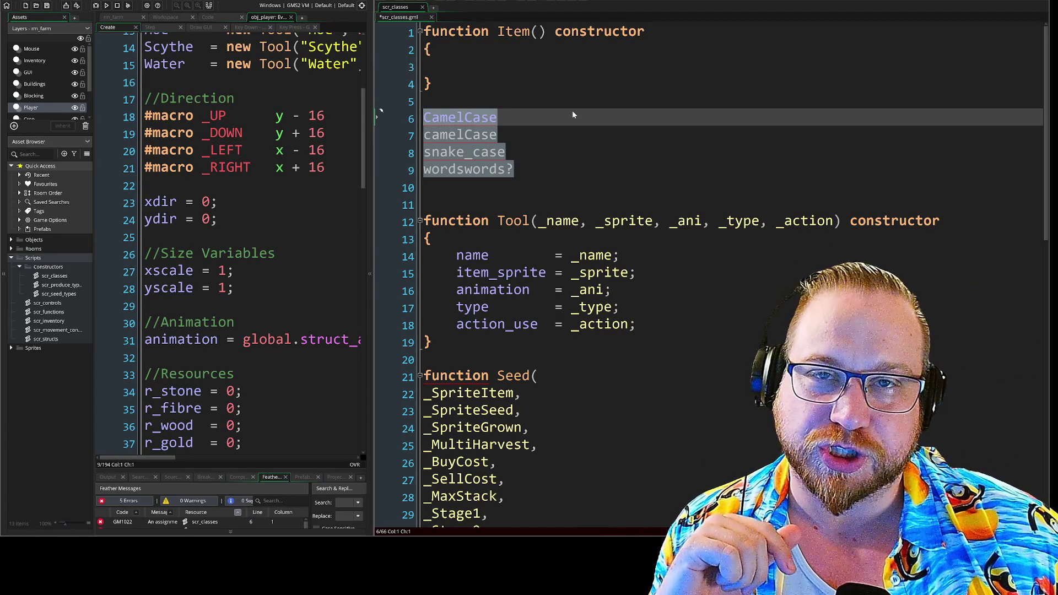
pyautogui.press('BackSpace')
pyautogui.press('BackSpace')
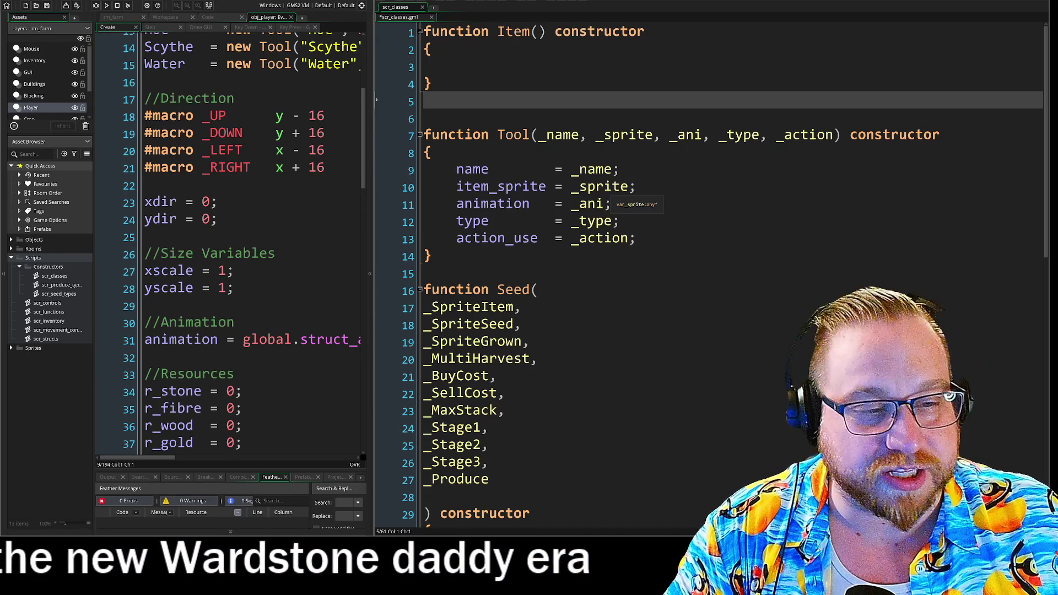
# Step: Widen the scr_classes pane, scroll down to the Seed constructor body, and bring up rm_farm
pyautogui.click(431, 255)
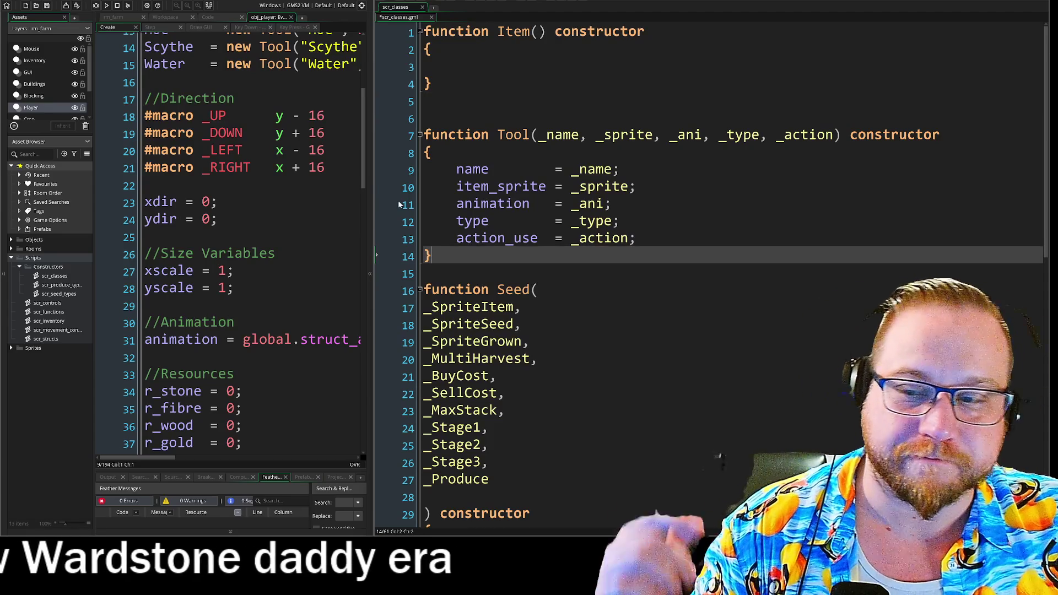
pyautogui.moveTo(370, 211); pyautogui.dragTo(421, 204)
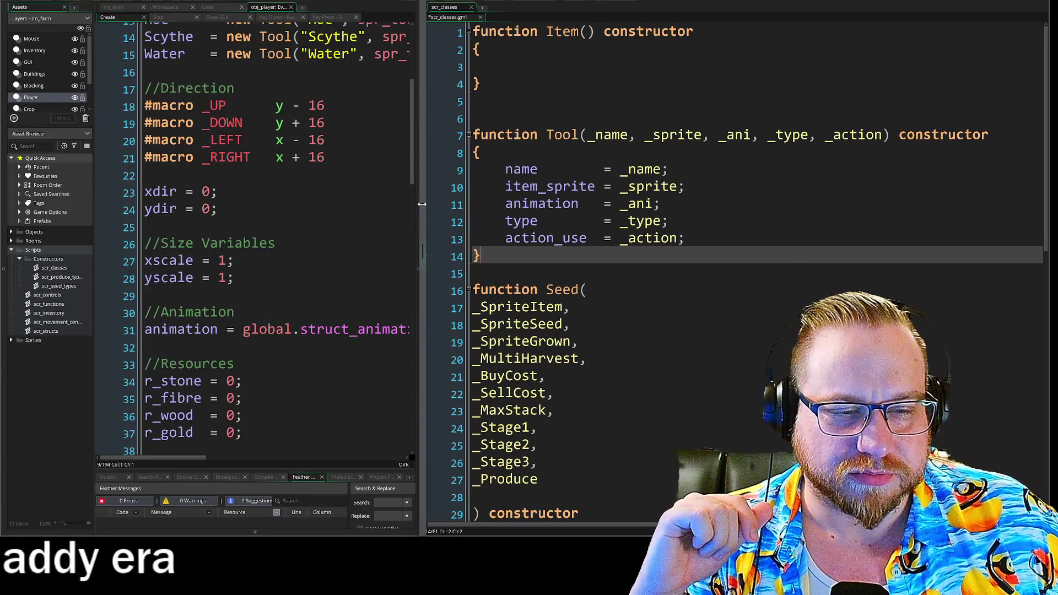
pyautogui.scroll(-6, 451, 234)
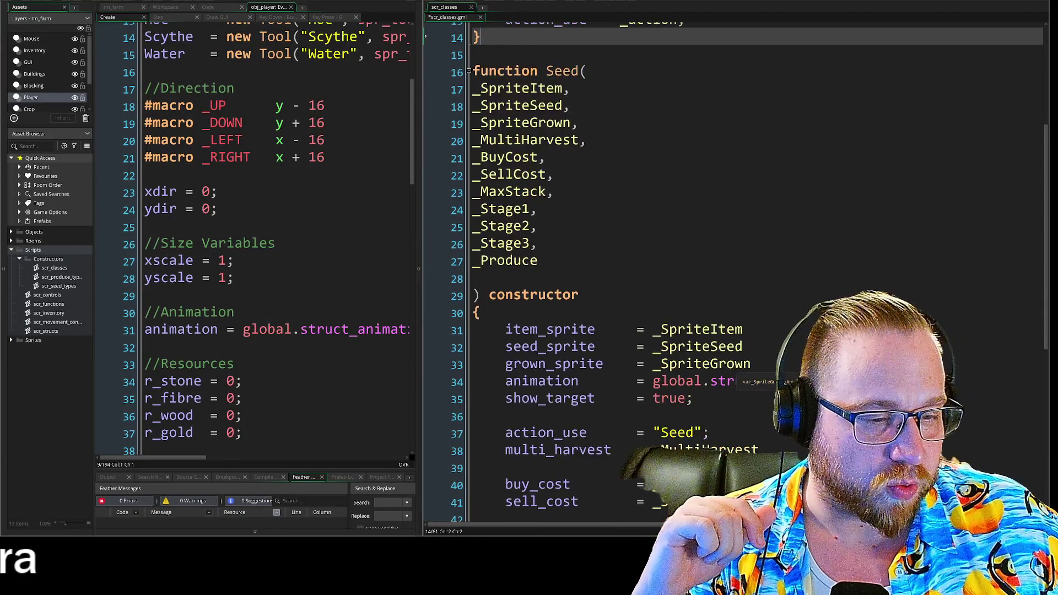
pyautogui.scroll(-1, 735, 270)
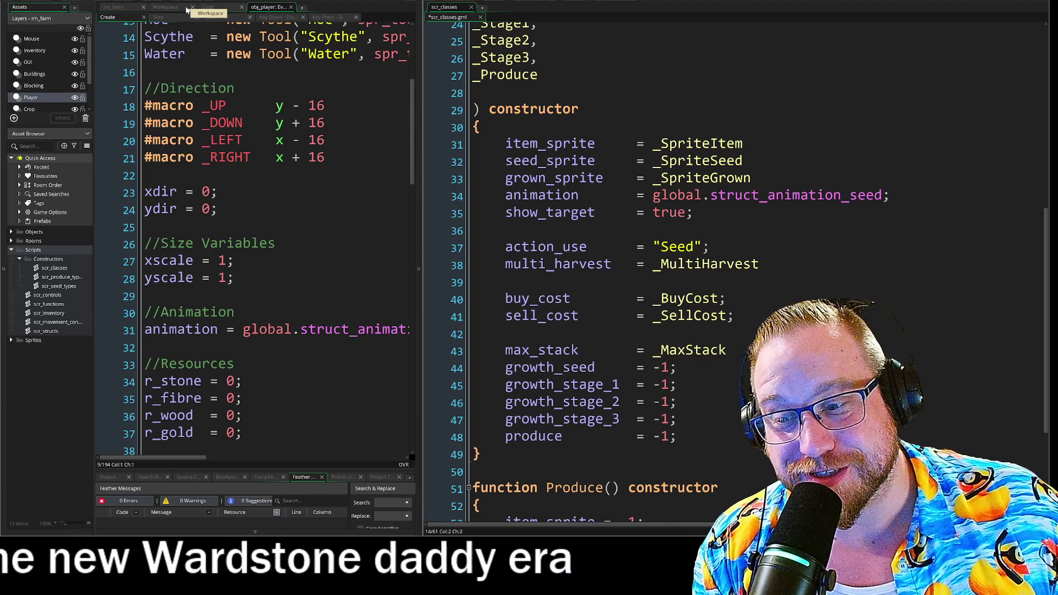
pyautogui.click(114, 6)
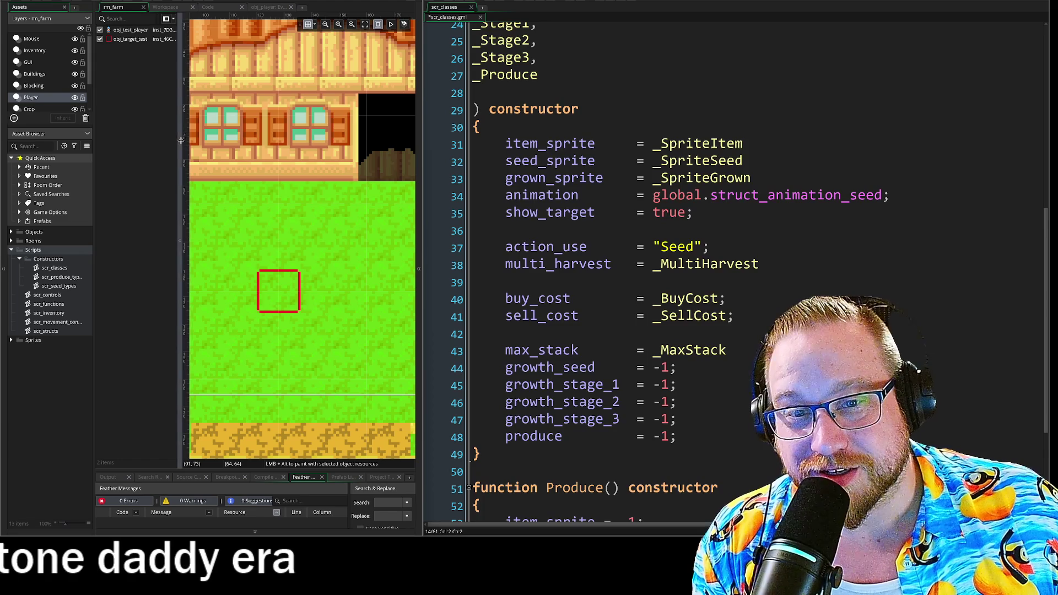
# Step: Collapse the rm_farm instance list, widen the room canvas, and pan to the farmer
pyautogui.click(179, 241)
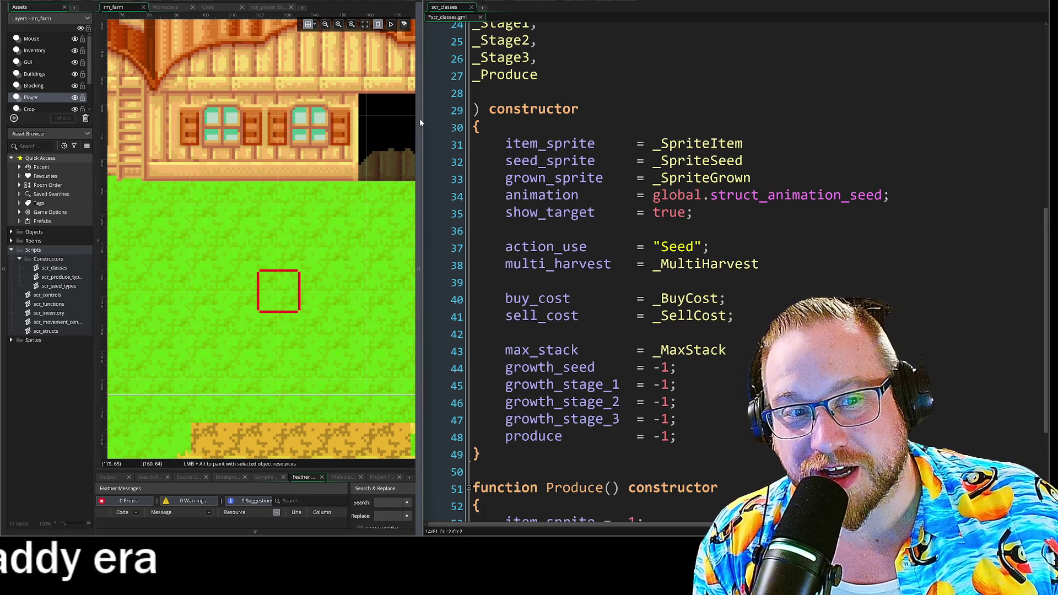
pyautogui.moveTo(419, 118); pyautogui.dragTo(677, 114)
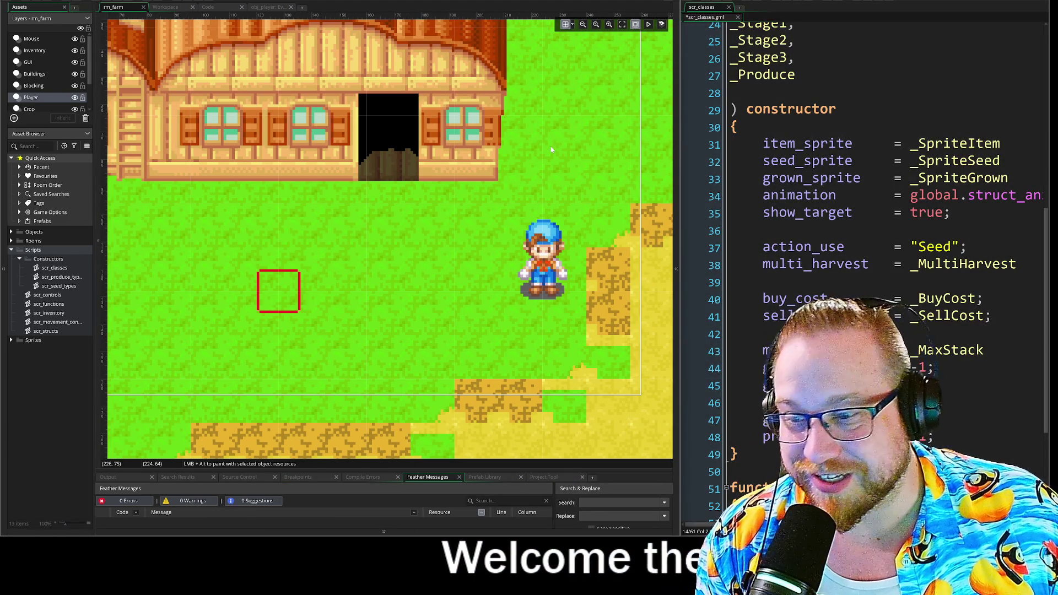
pyautogui.moveTo(569, 200); pyautogui.dragTo(421, 167)
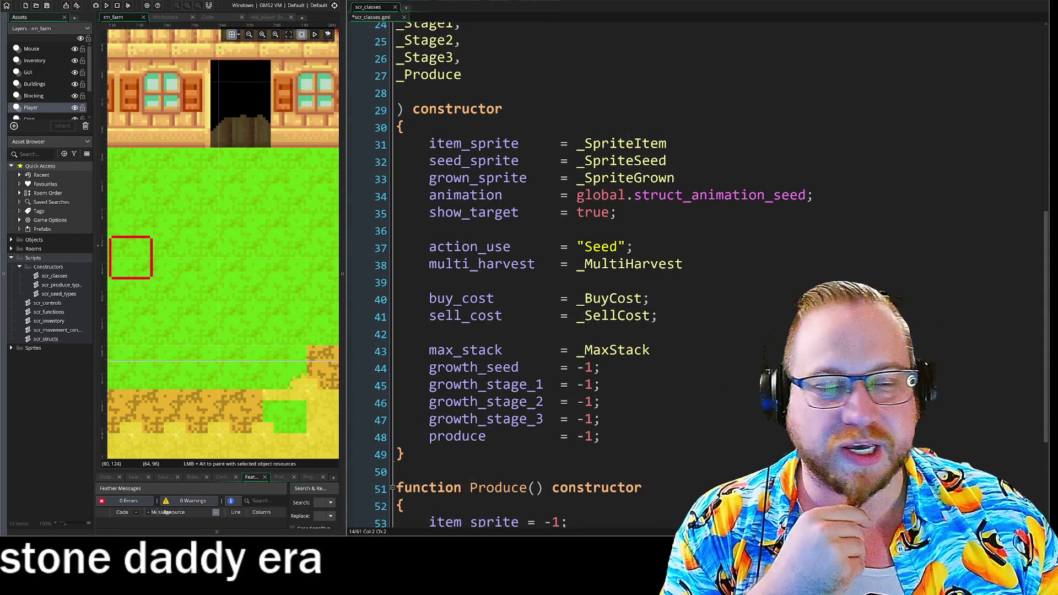
# Step: Set Seed's produce to _Produce and growth_stage_3 to _Stage3 using autocomplete
pyautogui.click(349, 228)
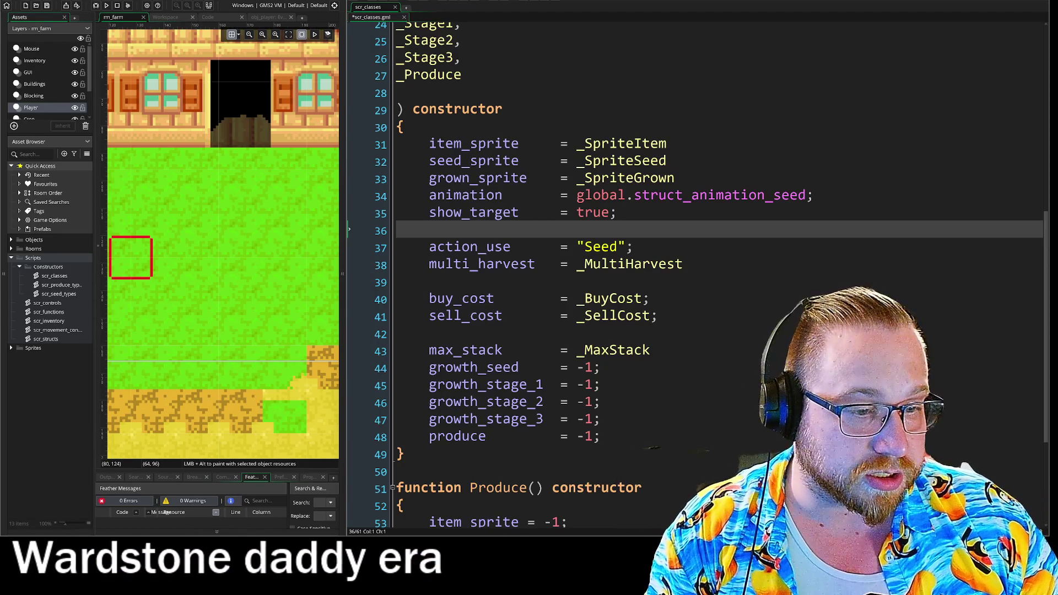
pyautogui.click(588, 438)
pyautogui.write('_pr')
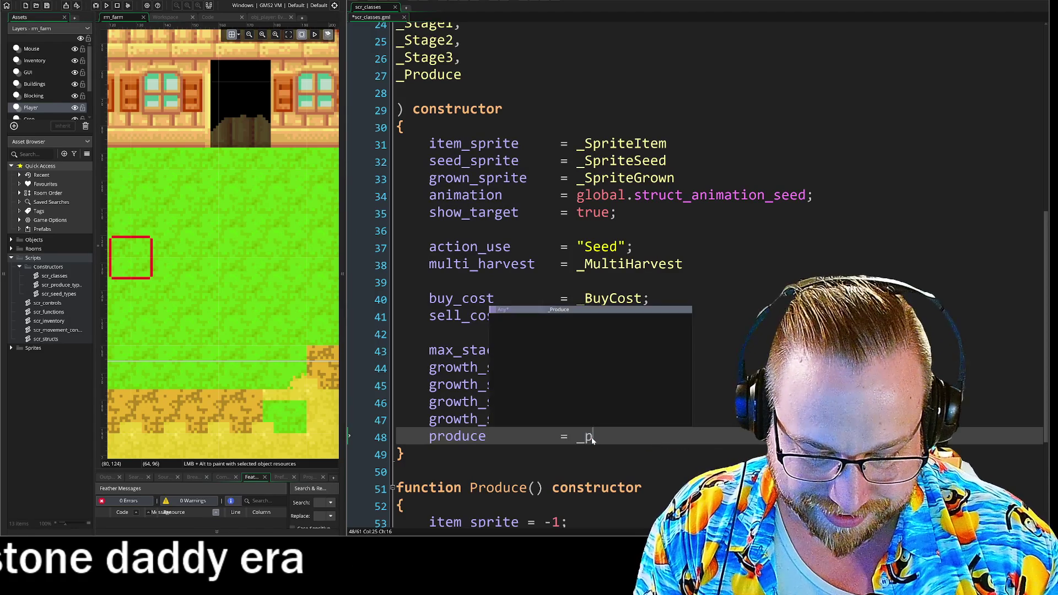
pyautogui.press('Escape')
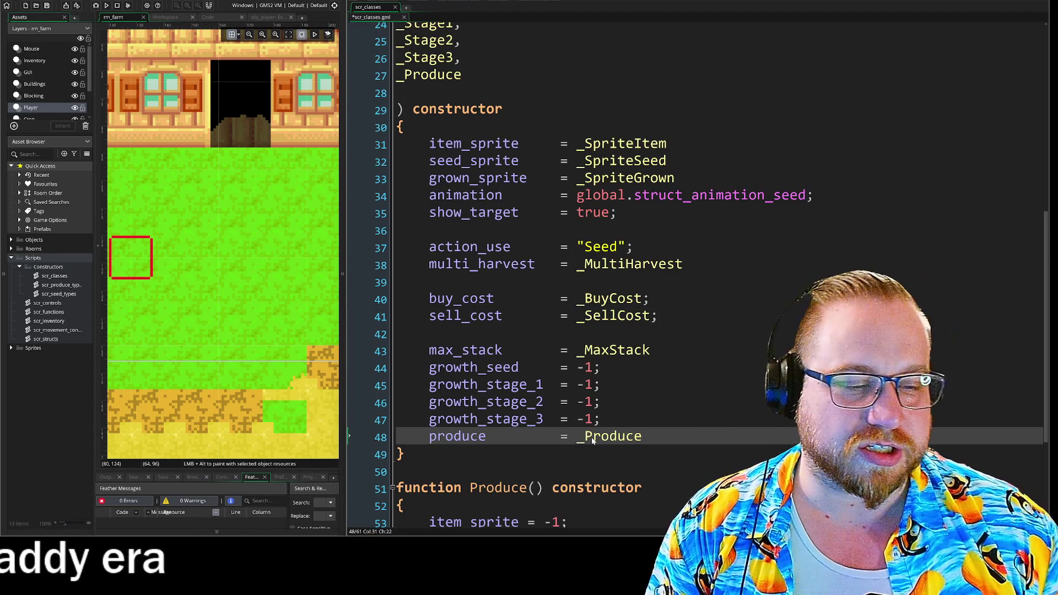
pyautogui.press('Up')
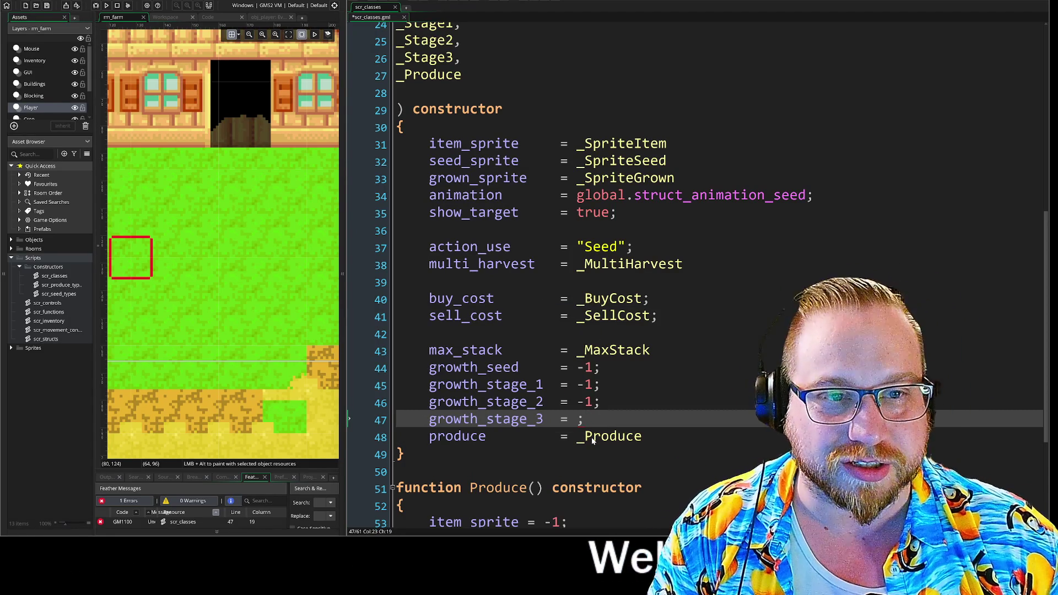
pyautogui.write('_st')
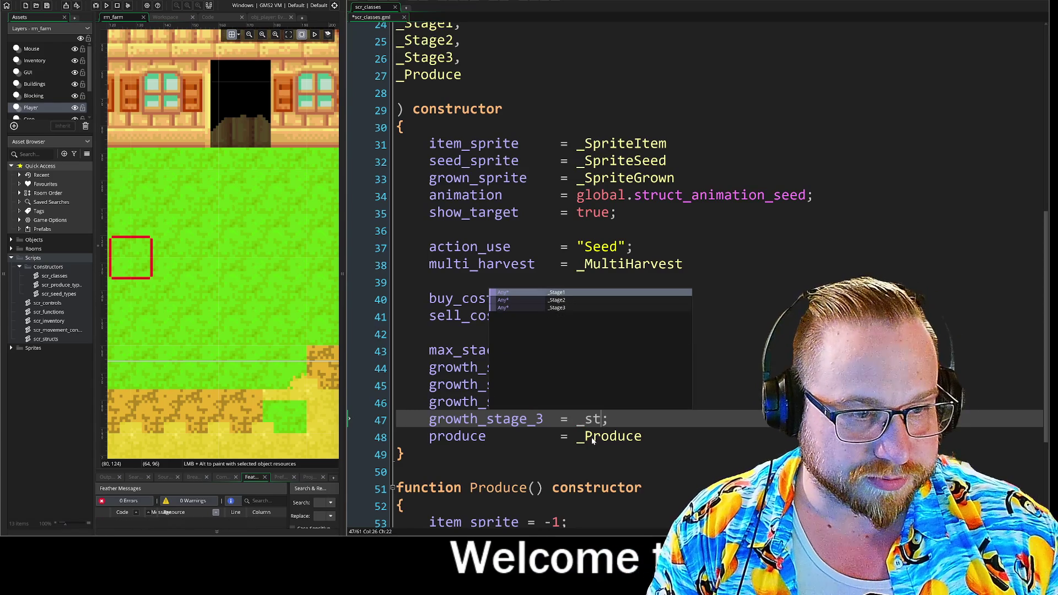
pyautogui.press('Down')
pyautogui.press('Down')
pyautogui.press('Return')
# Step: Replace the -1 values of growth_stage_2 and growth_stage_1 with _Stage2 and _Stage1
pyautogui.press('Up')
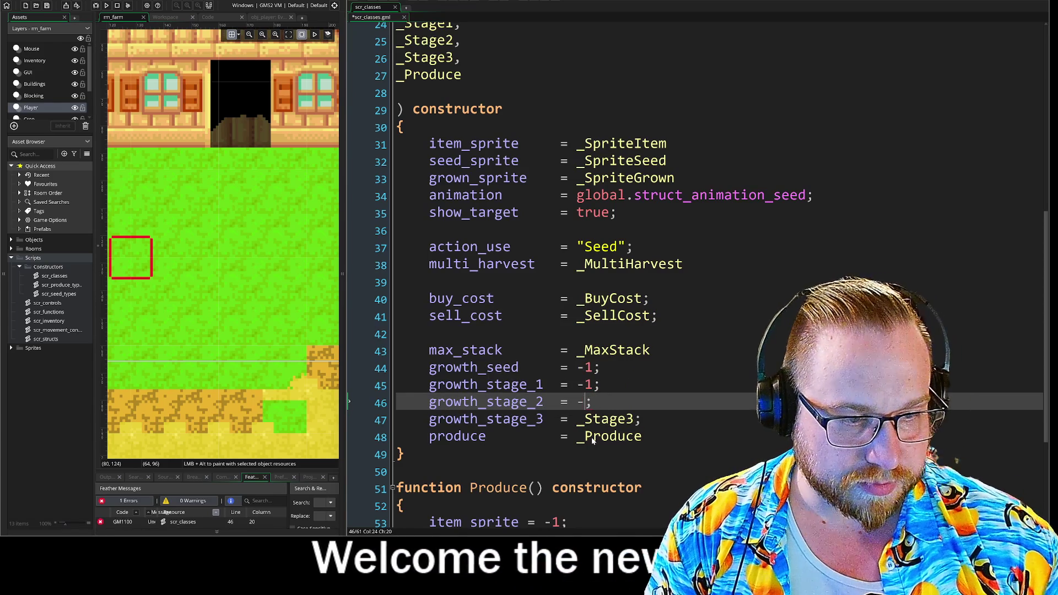
pyautogui.write('_st')
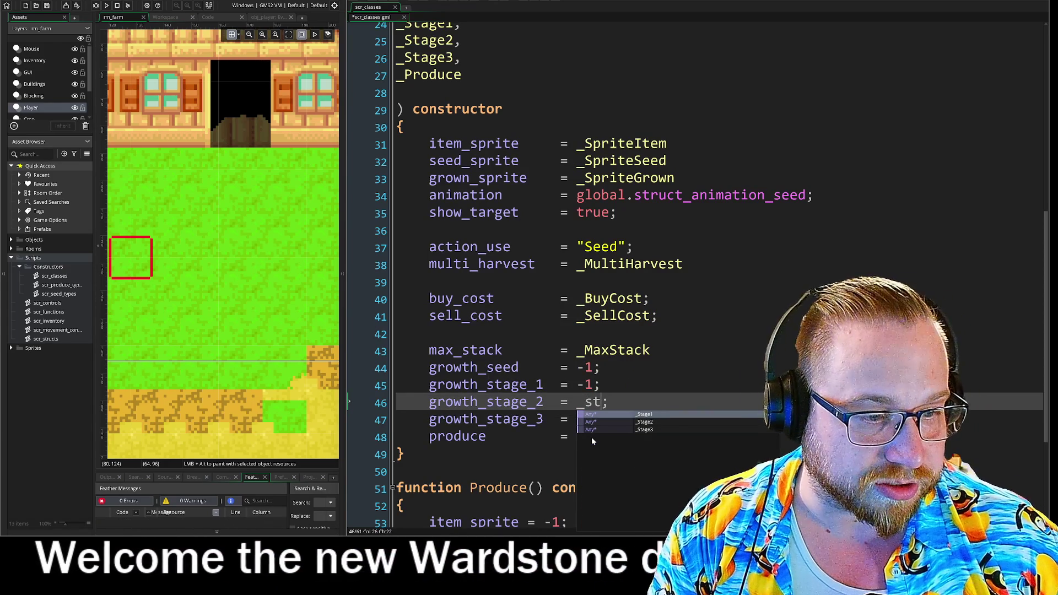
pyautogui.press('Down')
pyautogui.press('Return')
pyautogui.press('Up')
pyautogui.press('BackSpace')
pyautogui.press('BackSpace')
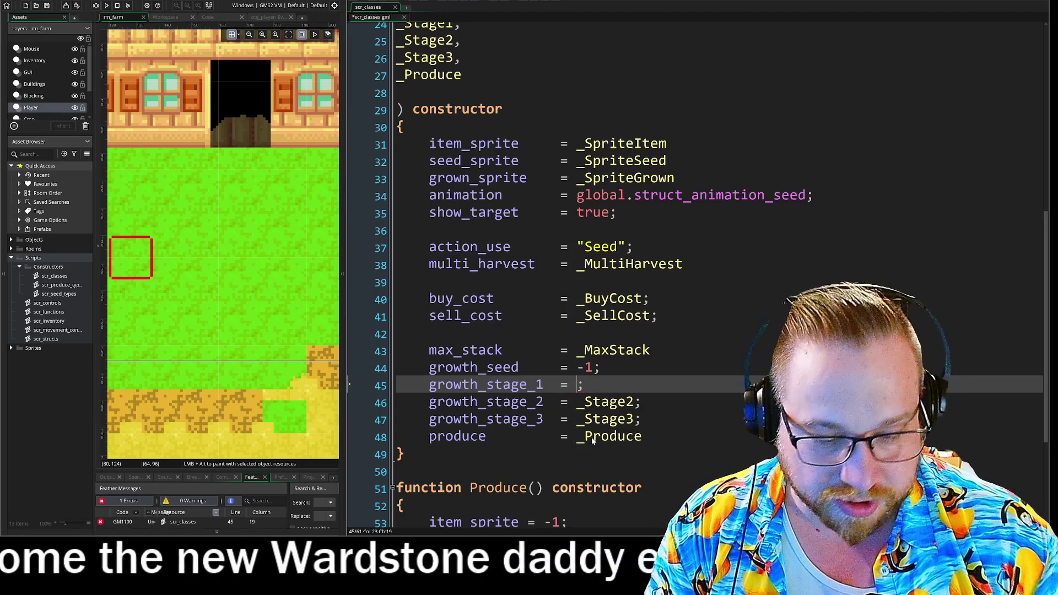
pyautogui.write('_s')
pyautogui.press('Return')
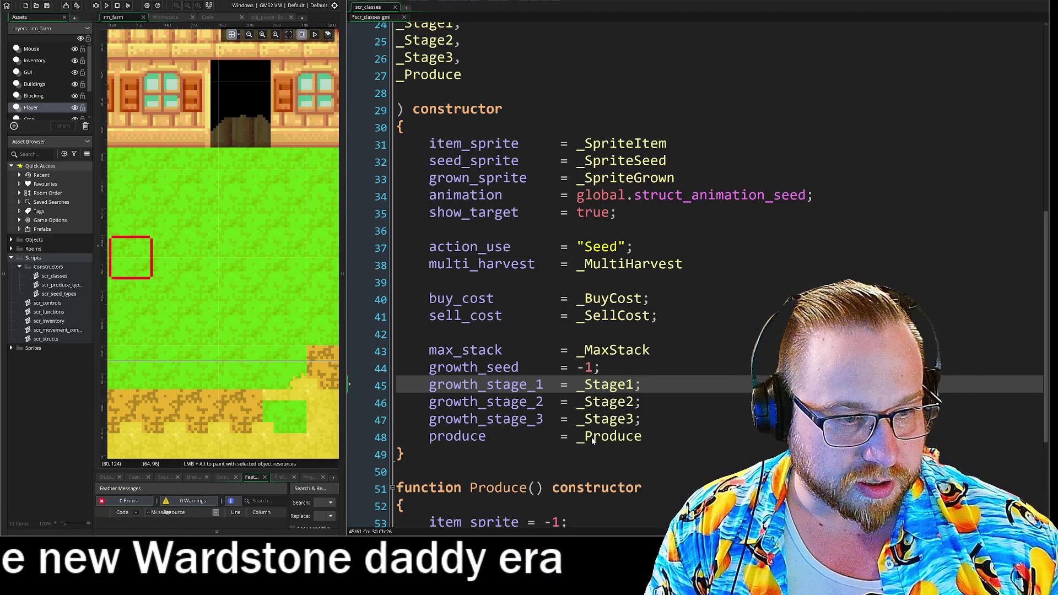
pyautogui.press('Up')
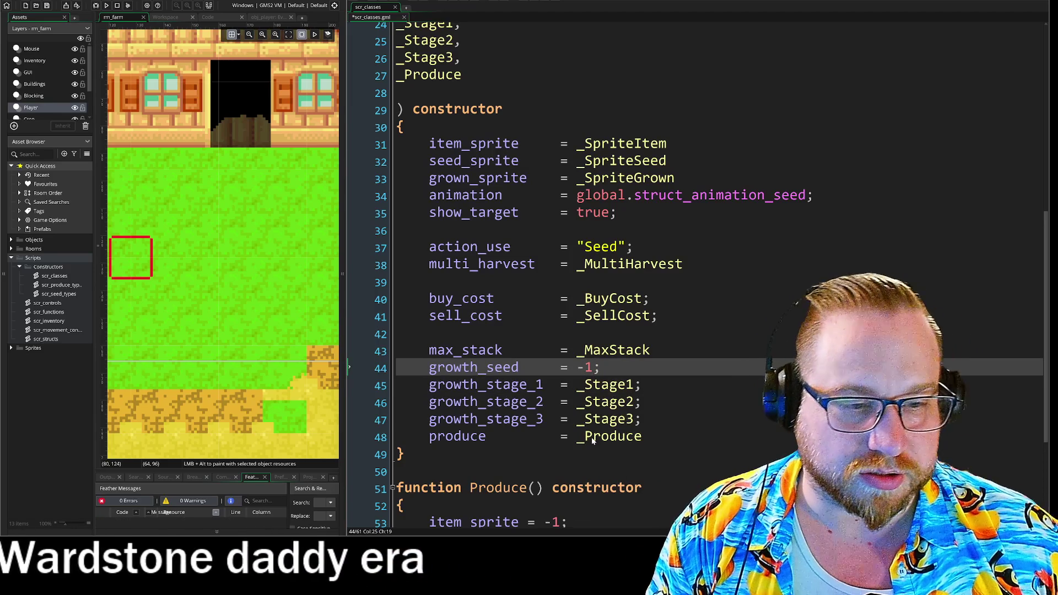
pyautogui.scroll(1, 592, 439)
# Step: Insert a '_Seed,' parameter on a new line after _MaxStack
pyautogui.scroll(2, 694, 276)
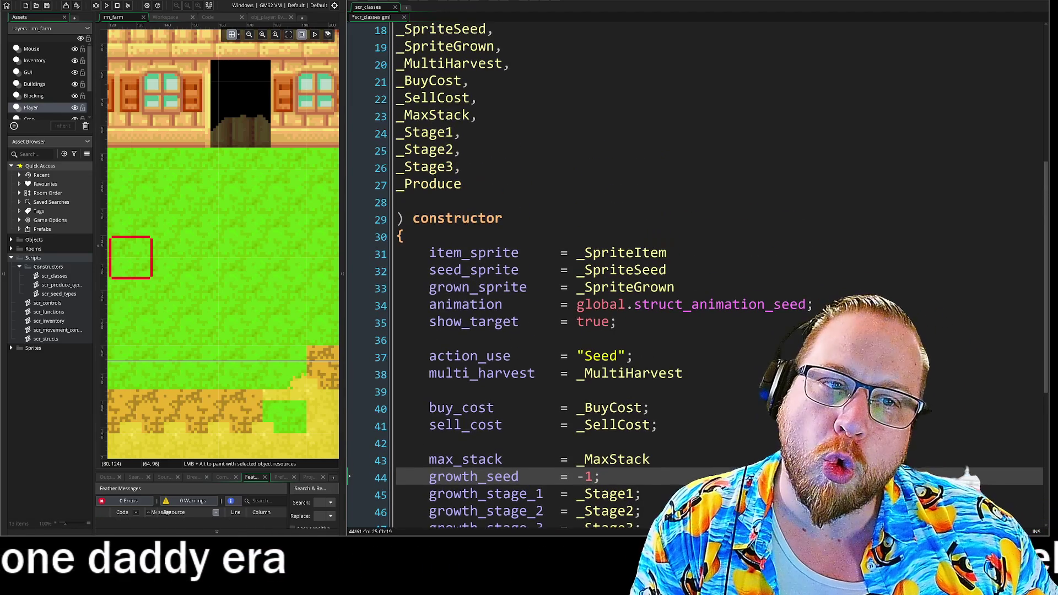
pyautogui.click(478, 115)
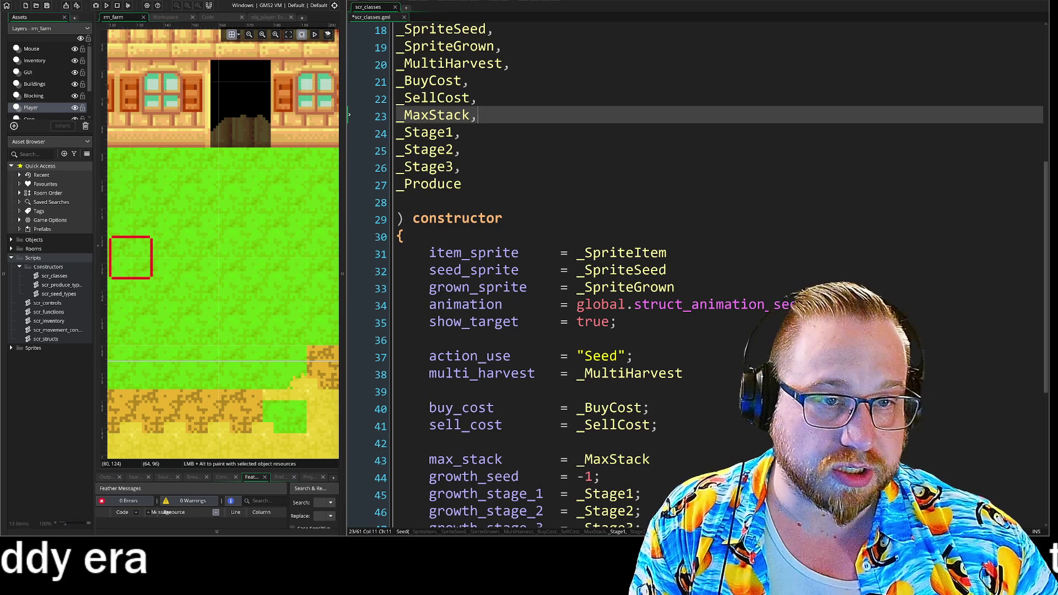
pyautogui.press('Return')
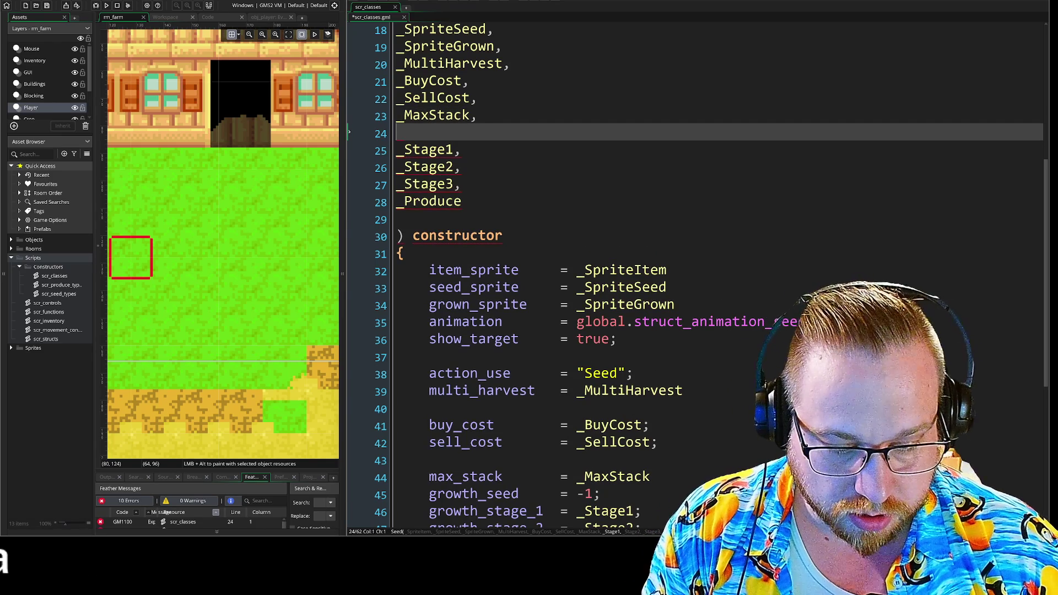
pyautogui.write('_')
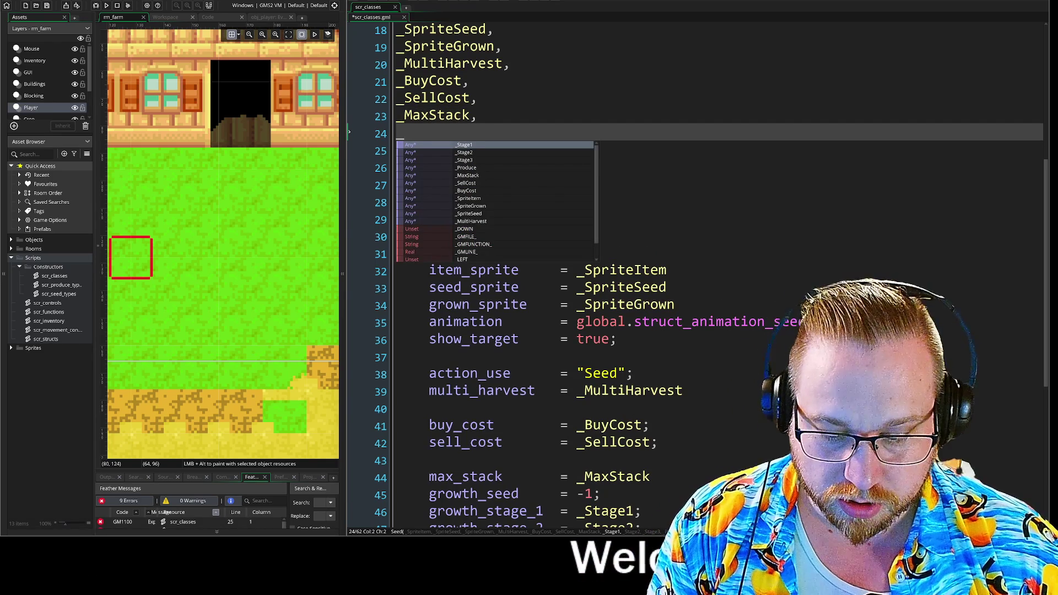
pyautogui.write('Seed')
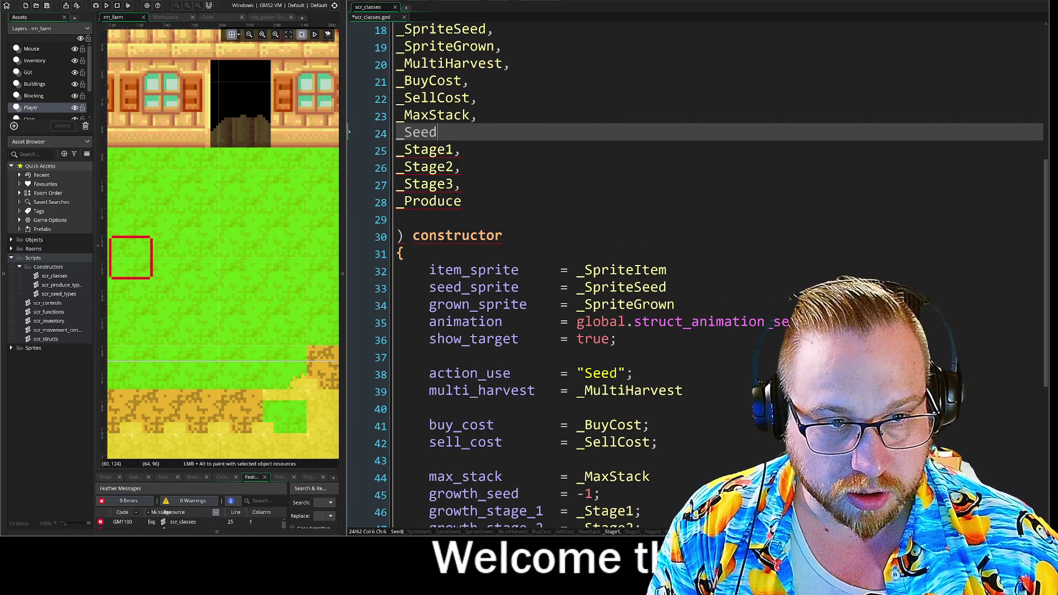
pyautogui.write(',')
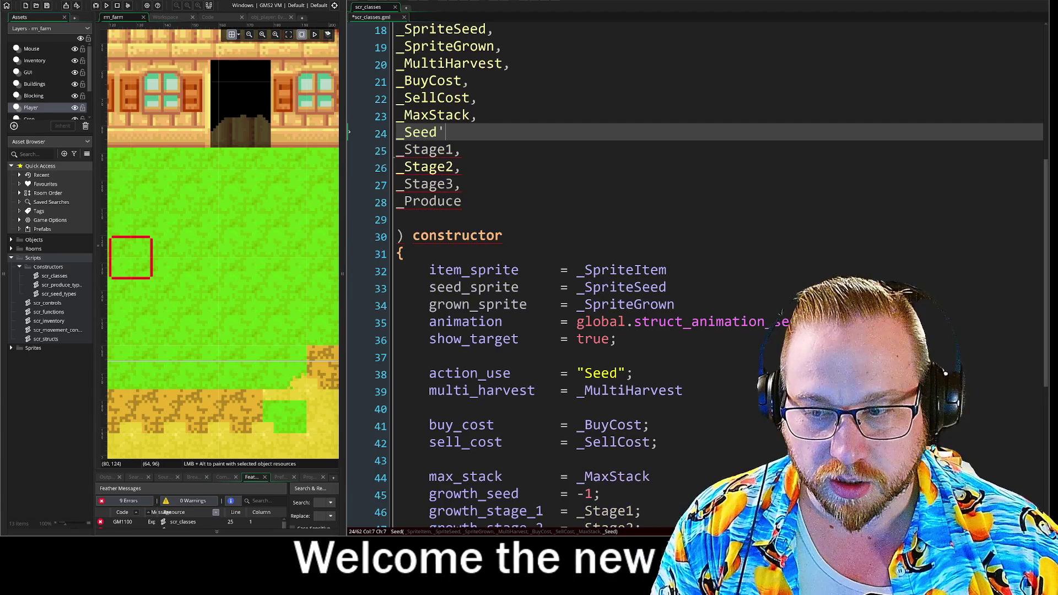
pyautogui.press('BackSpace')
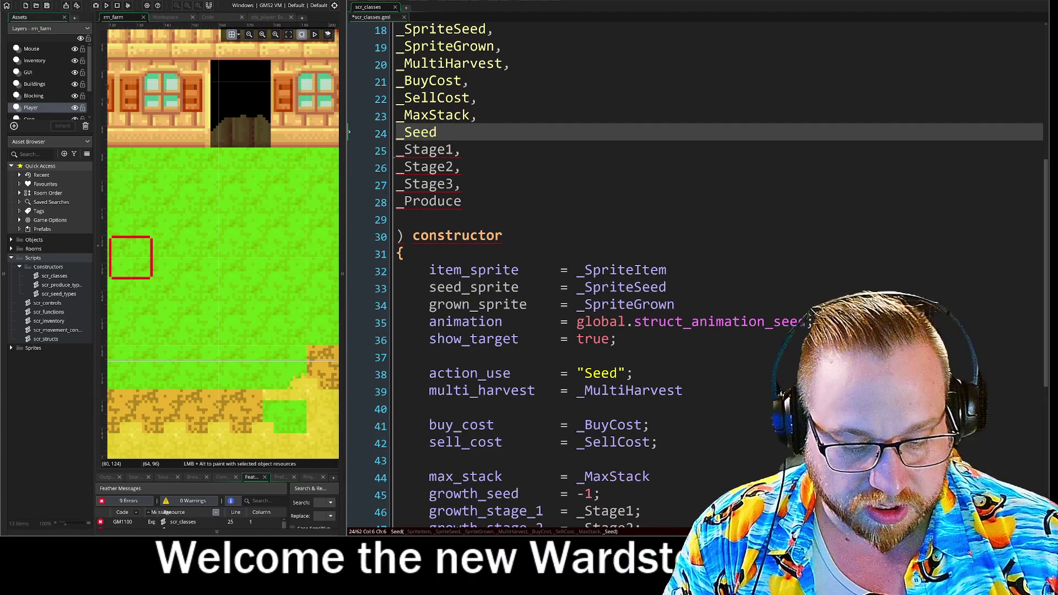
pyautogui.write(',')
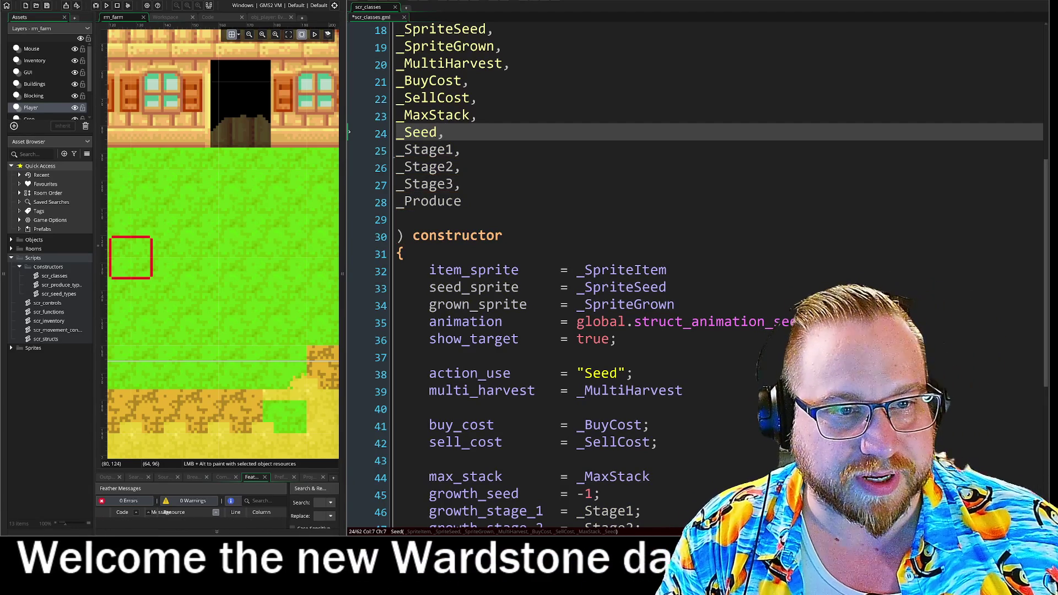
# Step: Delete the blank line between _Produce and ') constructor'
pyautogui.click(397, 220)
pyautogui.click(462, 201)
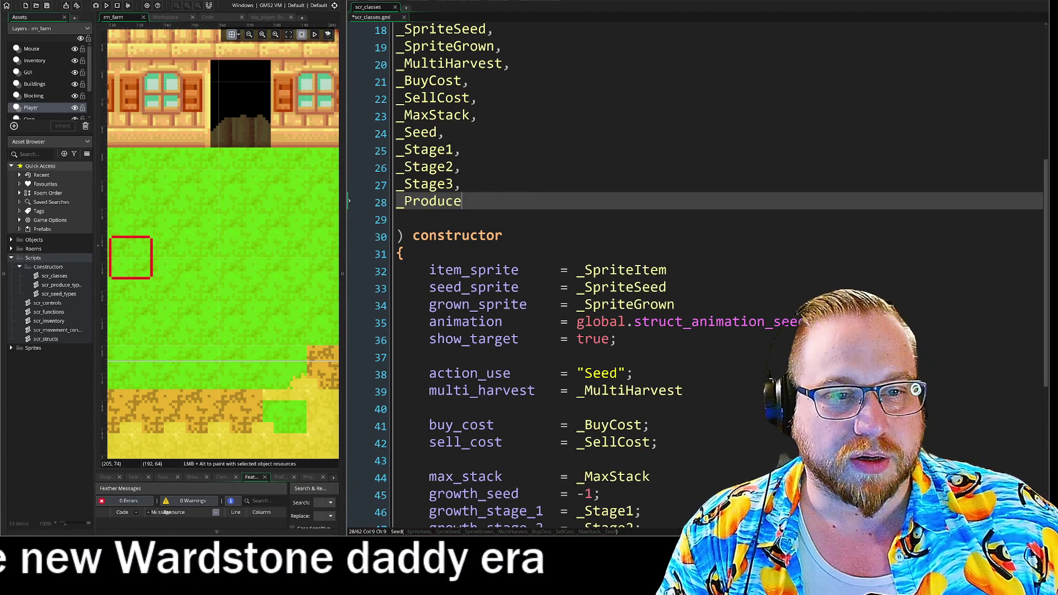
pyautogui.click(397, 220)
pyautogui.press('BackSpace')
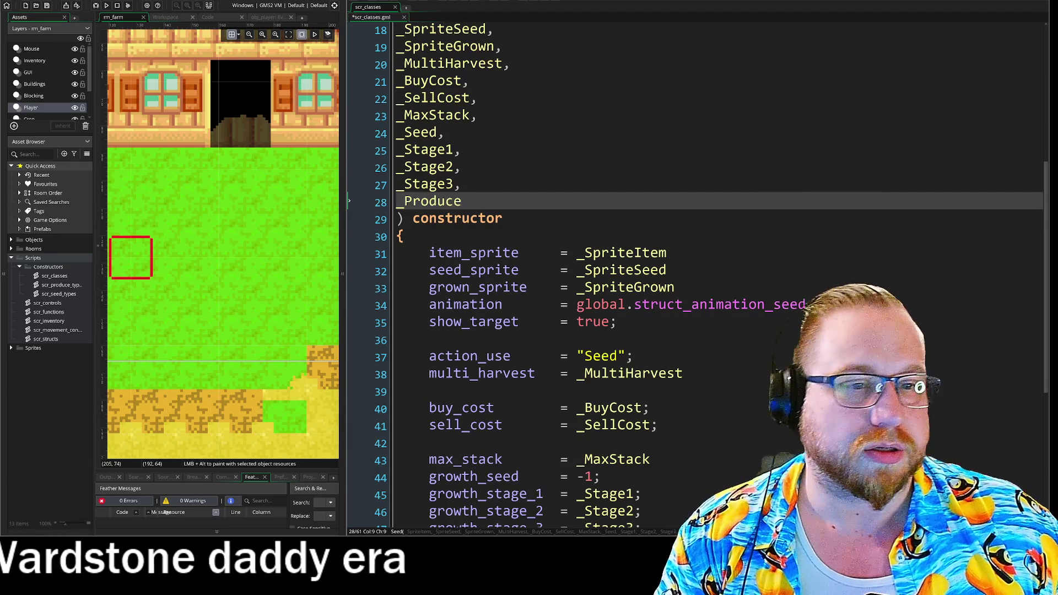
pyautogui.scroll(-2, 694, 275)
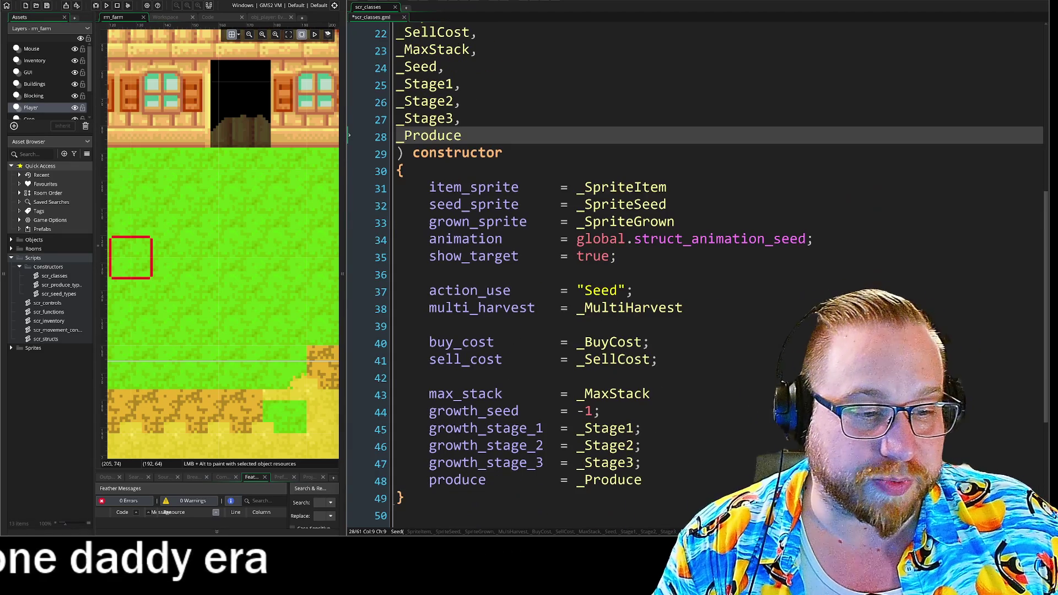
pyautogui.click(588, 412)
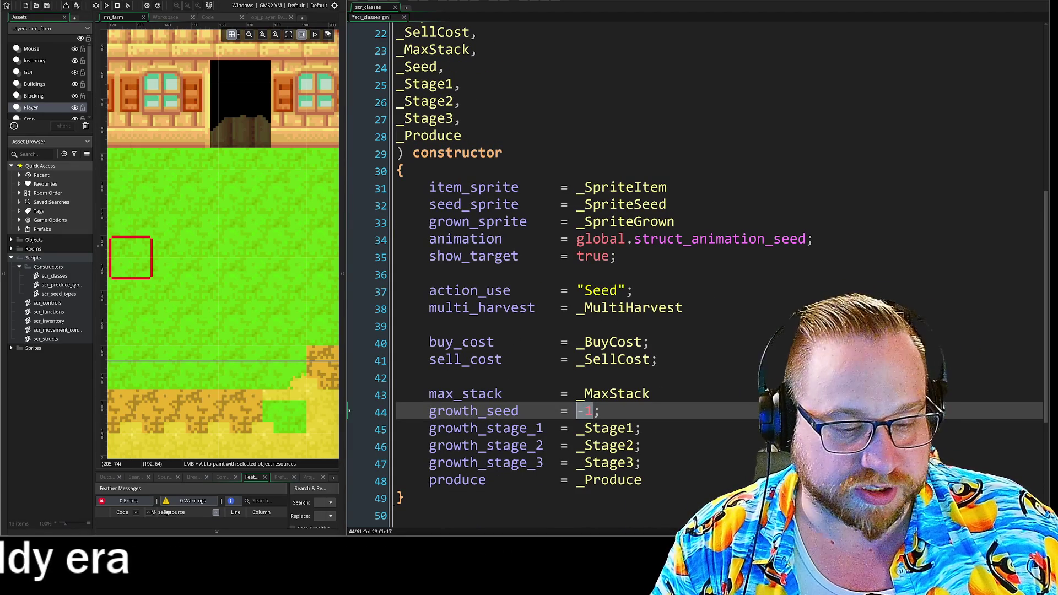
pyautogui.write('_')
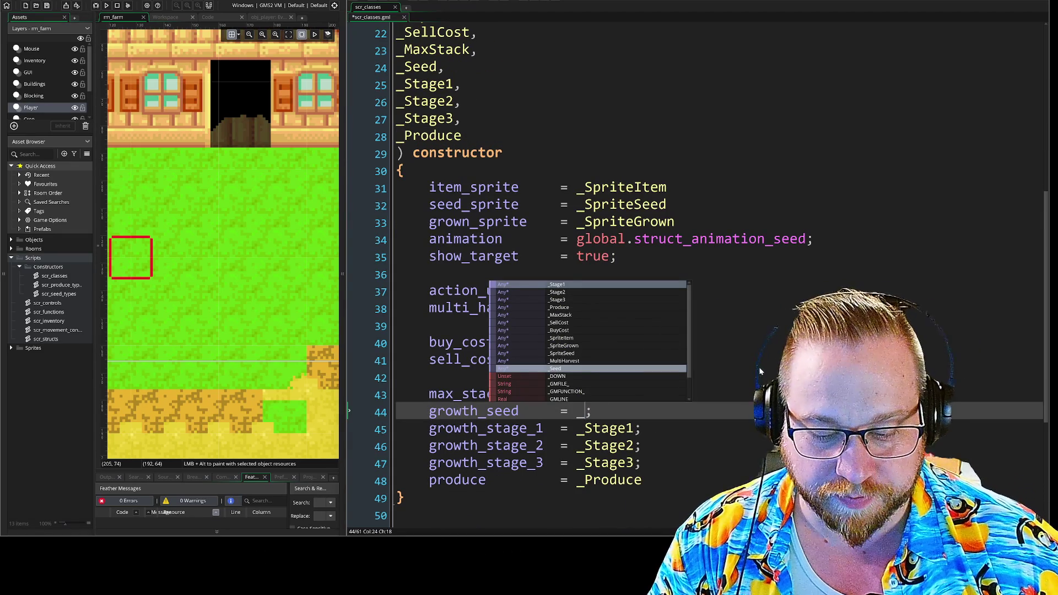
pyautogui.write('S')
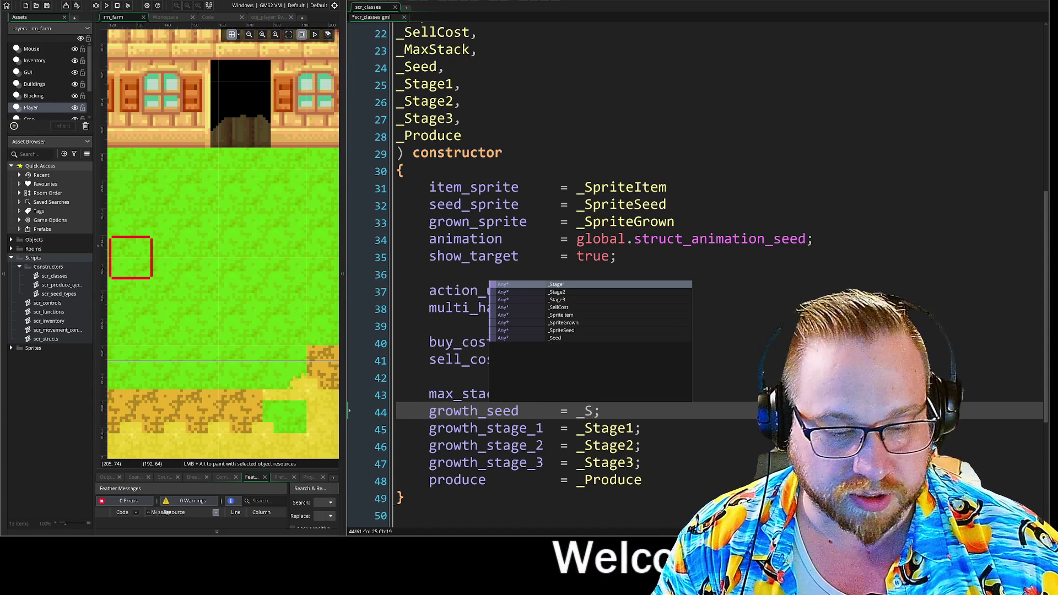
pyautogui.write('ed')
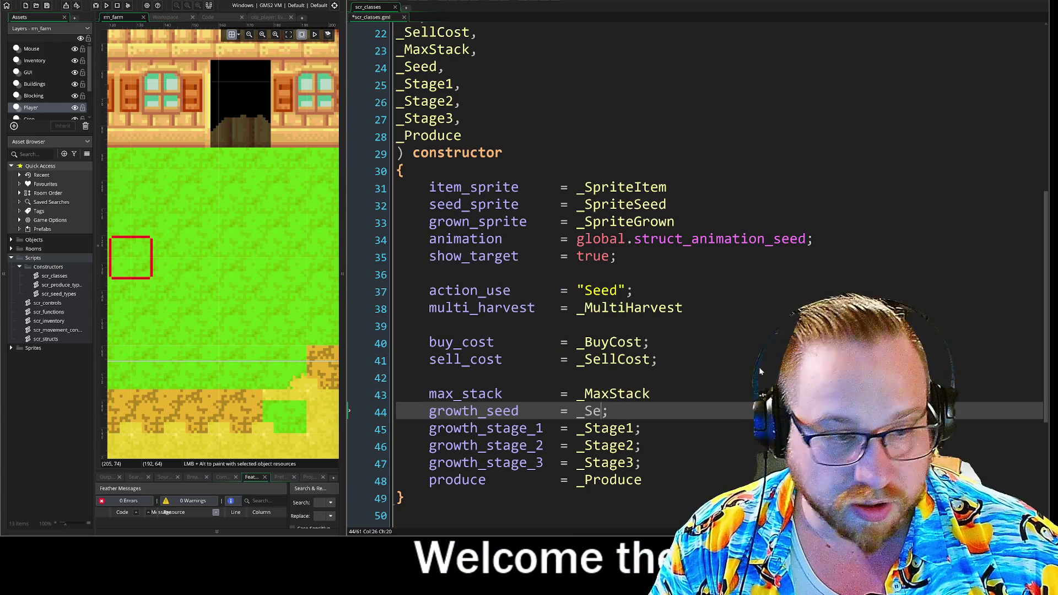
pyautogui.press('Return')
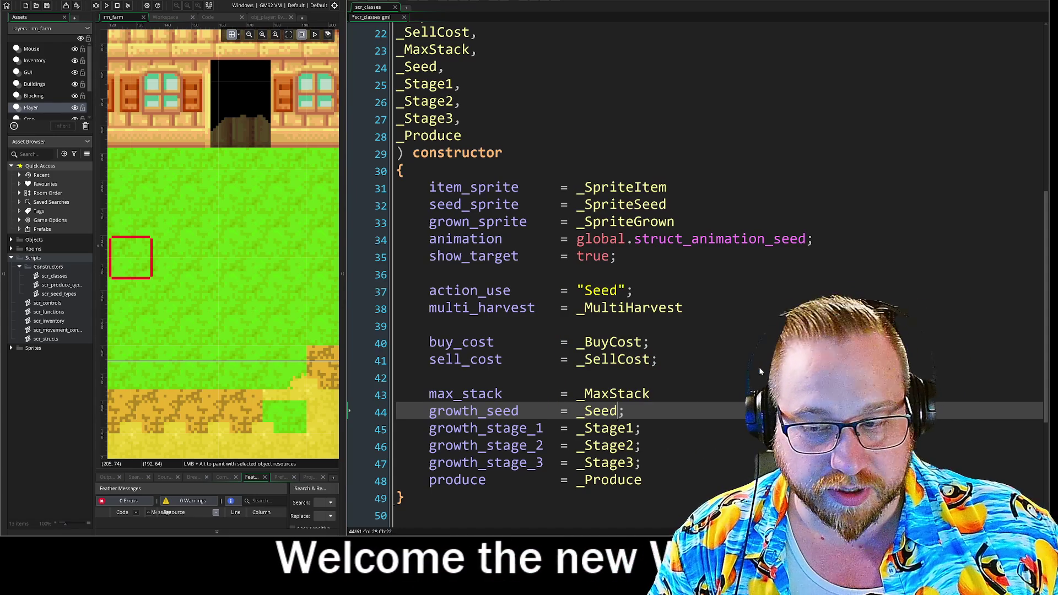
pyautogui.click(651, 393)
pyautogui.click(397, 377)
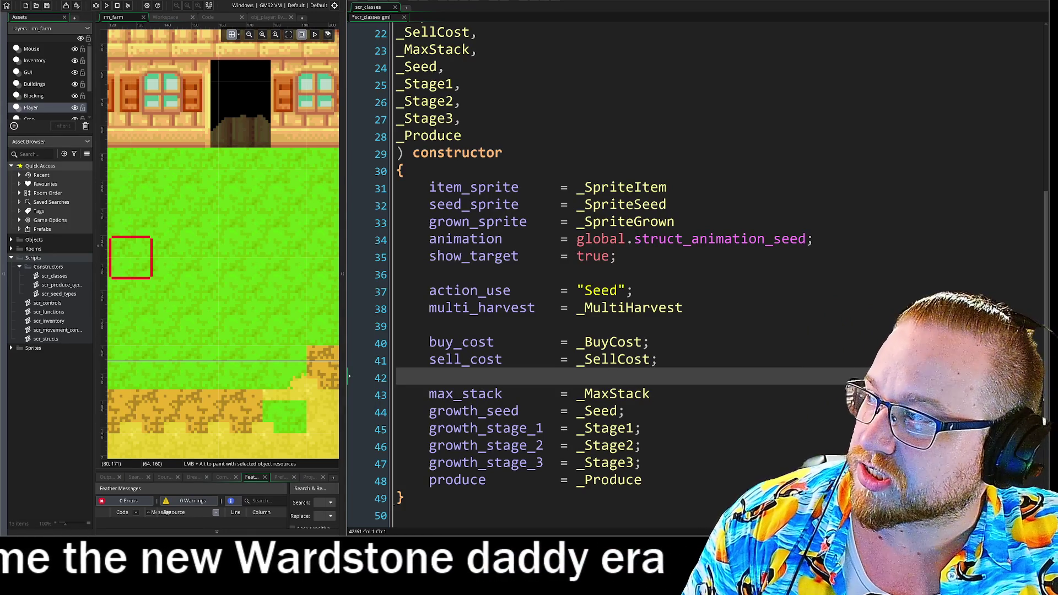
pyautogui.click(397, 256)
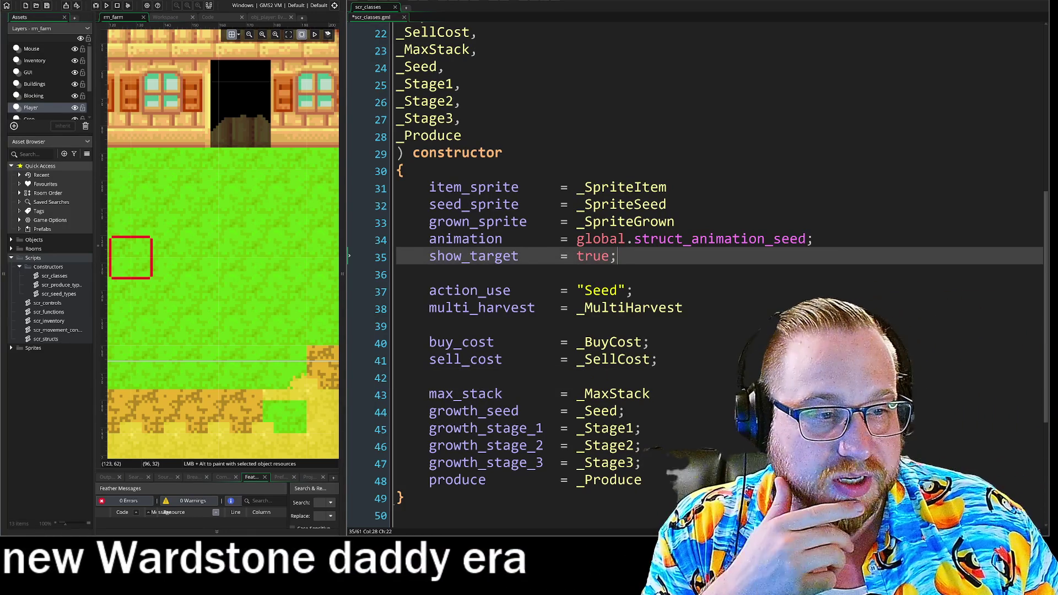
pyautogui.click(397, 275)
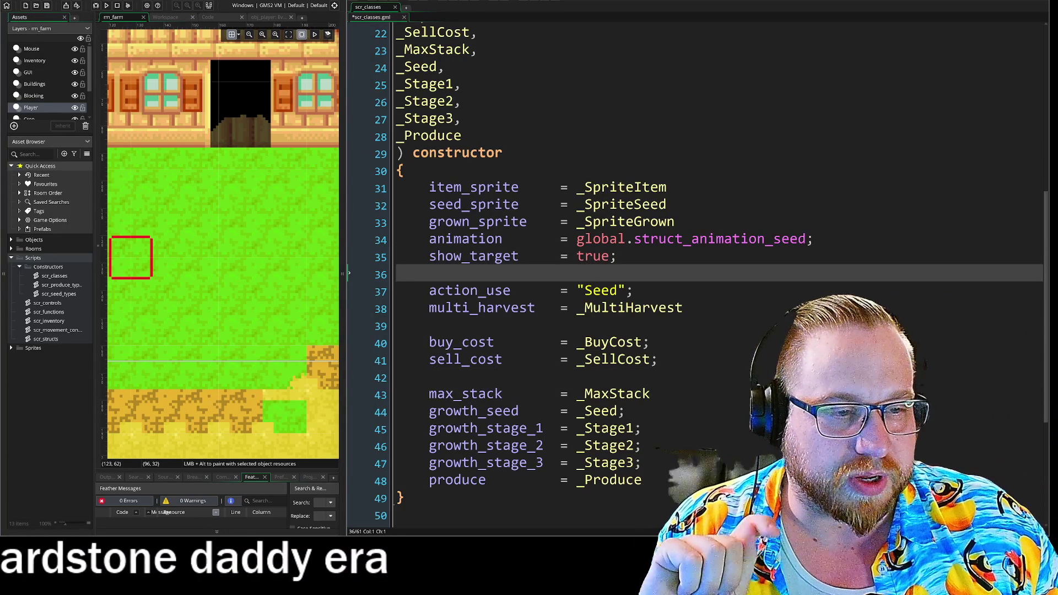
# Step: Review the Seed constructor's assignments, then drag the Discord cat picture over the code
pyautogui.scroll(-2, 694, 276)
pyautogui.scroll(-2, 694, 275)
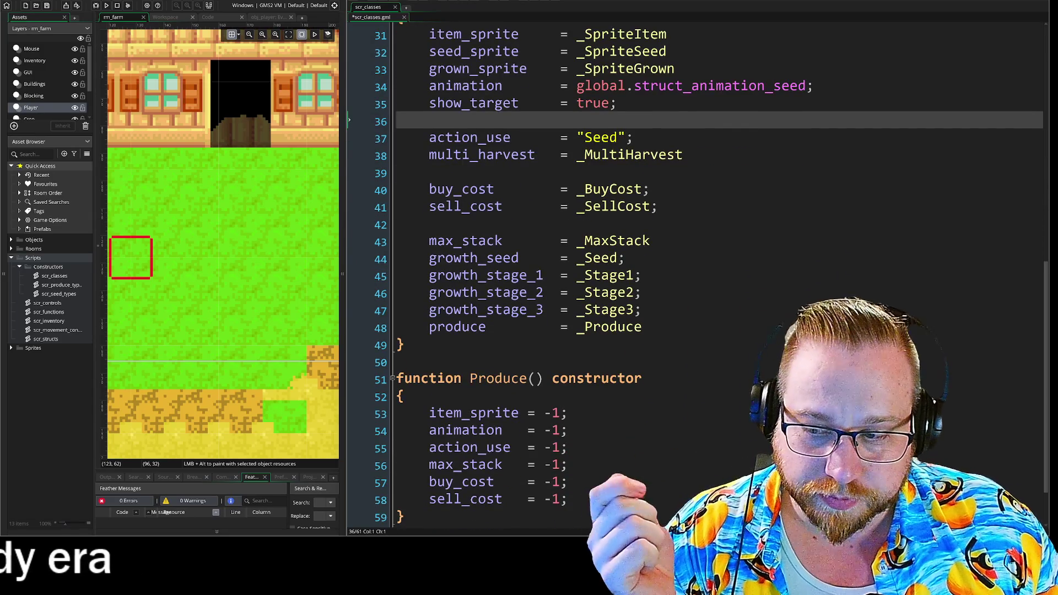
pyautogui.scroll(2, 694, 276)
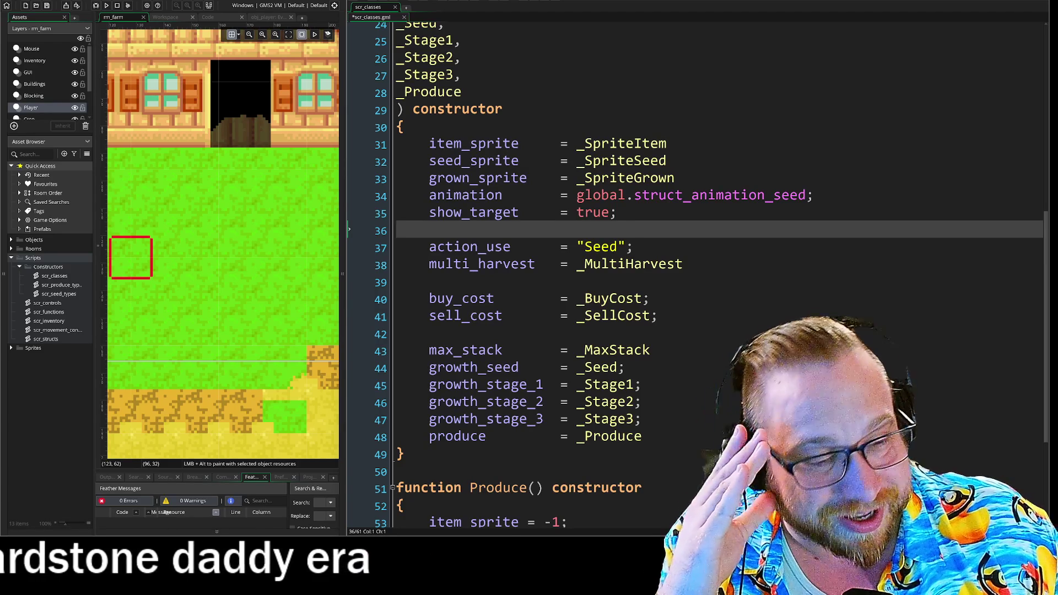
pyautogui.press('Up')
pyautogui.press('Up')
pyautogui.press('Up')
pyautogui.press('End')
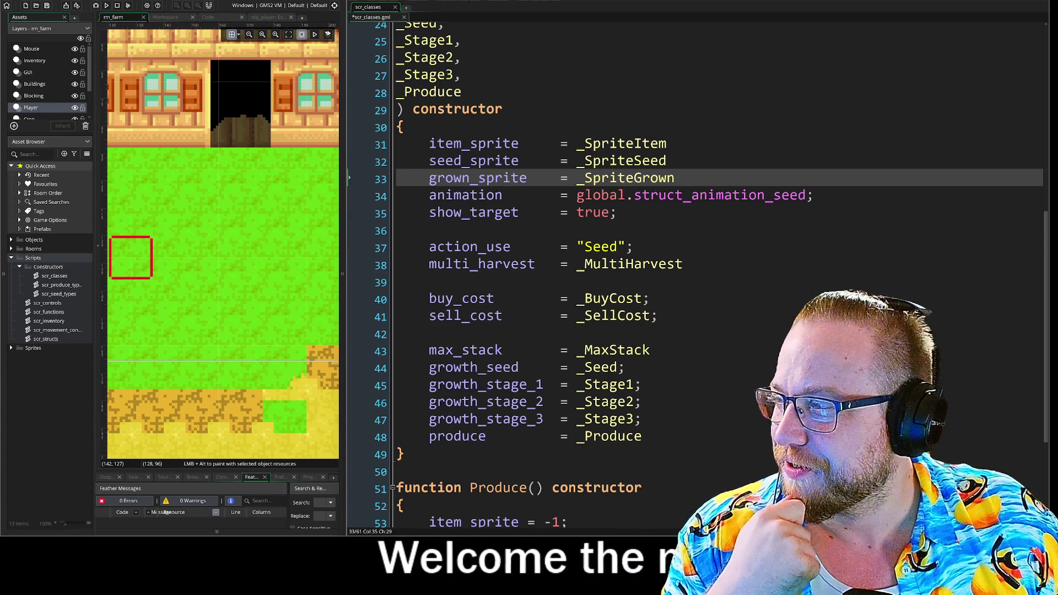
pyautogui.click(398, 230)
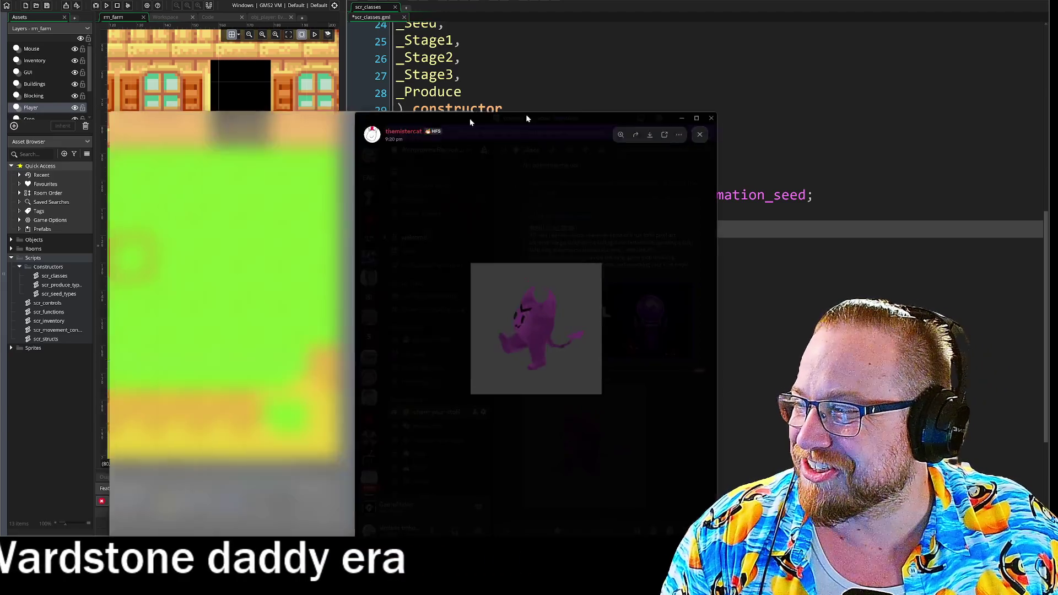
pyautogui.moveTo(432, 108)
pyautogui.mouseDown()
pyautogui.moveTo(456, 3)
pyautogui.moveTo(427, 0)
pyautogui.moveTo(439, 0)
pyautogui.mouseUp()
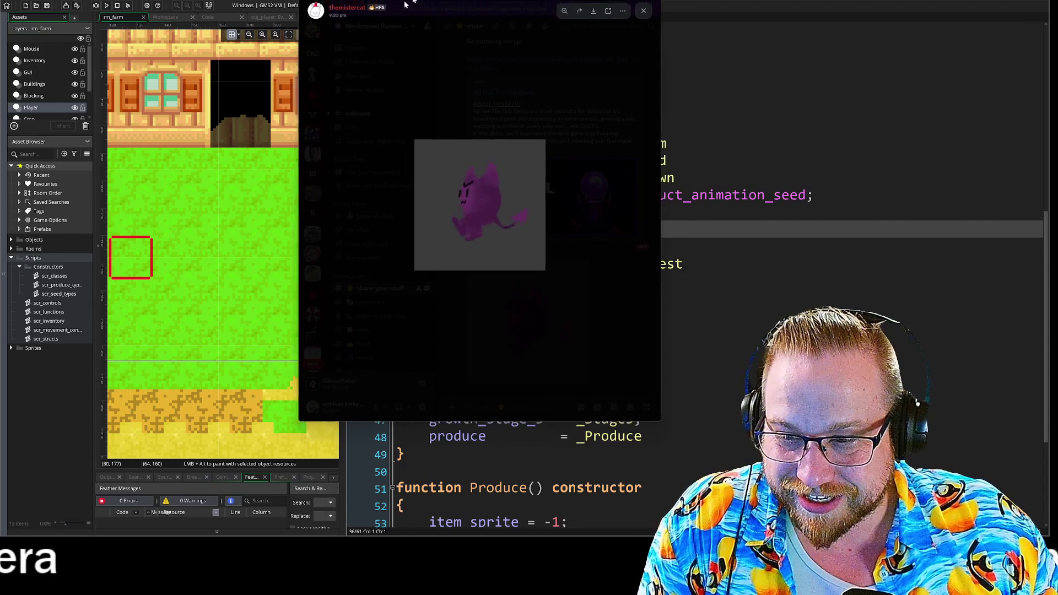
# Step: Dismiss the Discord cat picture viewer with Alt+Tab
pyautogui.hotkey('alt', 'Tab')
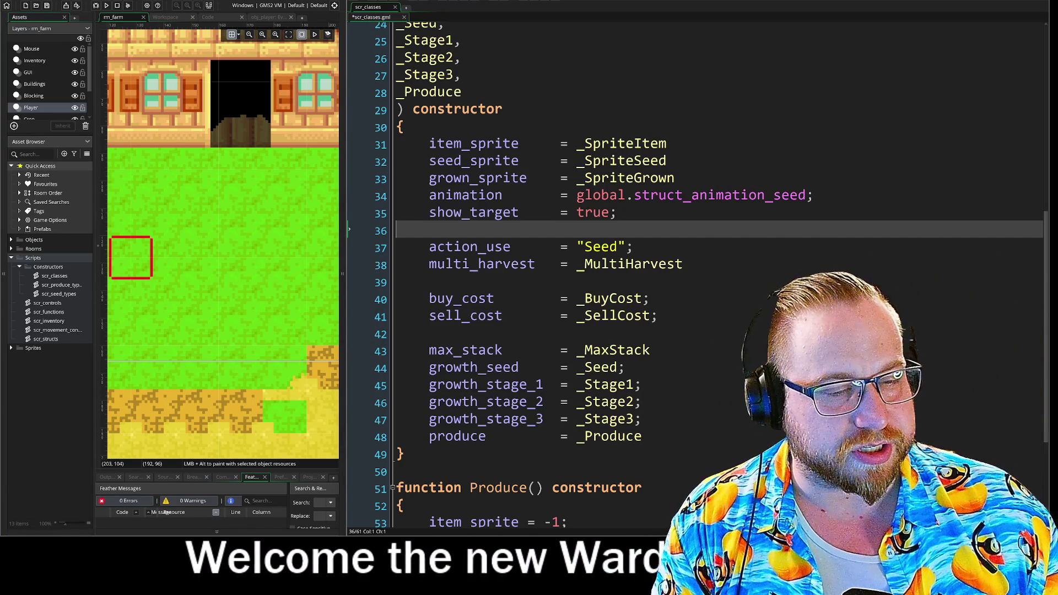
# Step: Scroll to the line after Seed, then fold the Seed constructor body at its header
pyautogui.scroll(-1, 694, 276)
pyautogui.scroll(-2, 694, 276)
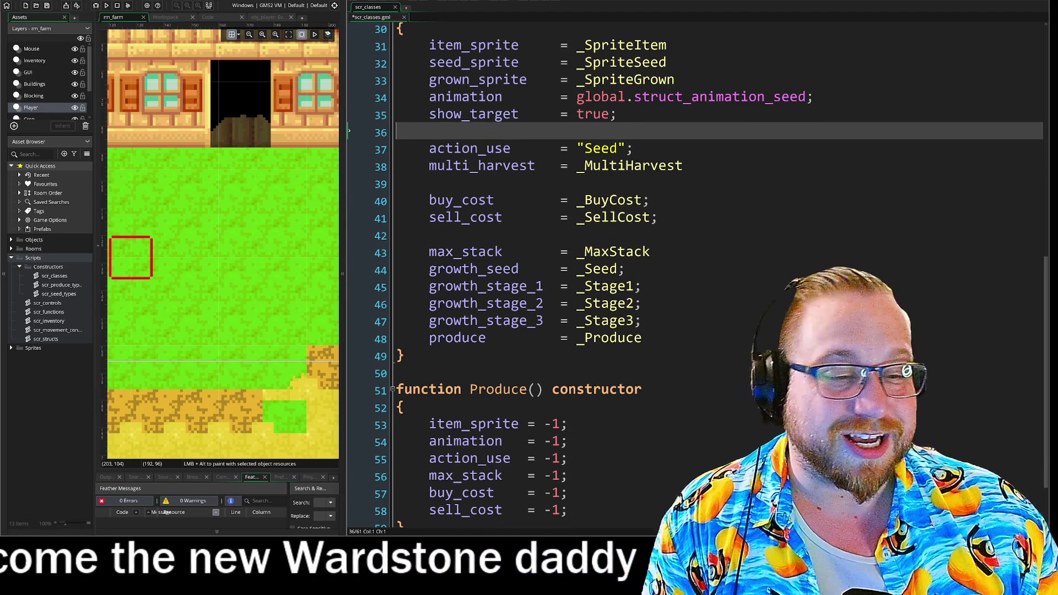
pyautogui.scroll(-1, 694, 276)
pyautogui.scroll(-1, 694, 275)
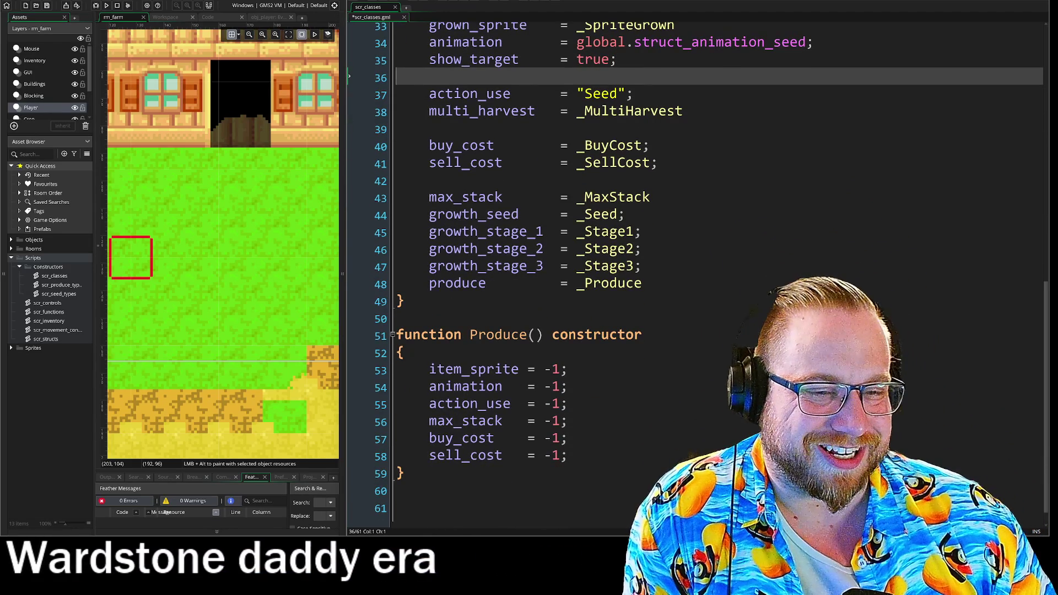
pyautogui.click(399, 301)
pyautogui.click(399, 335)
pyautogui.click(399, 319)
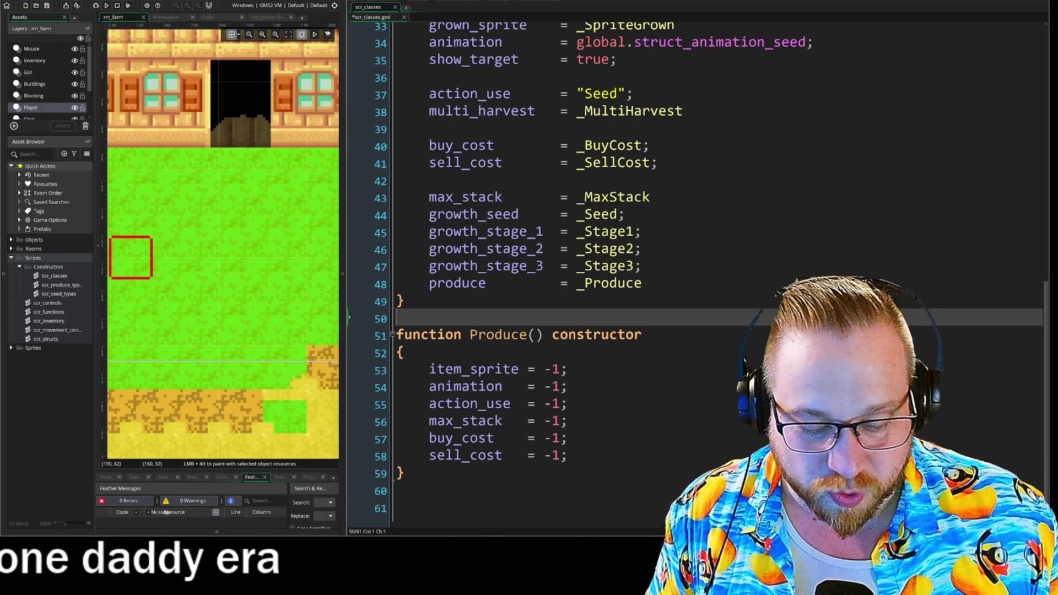
pyautogui.scroll(8, 606, 275)
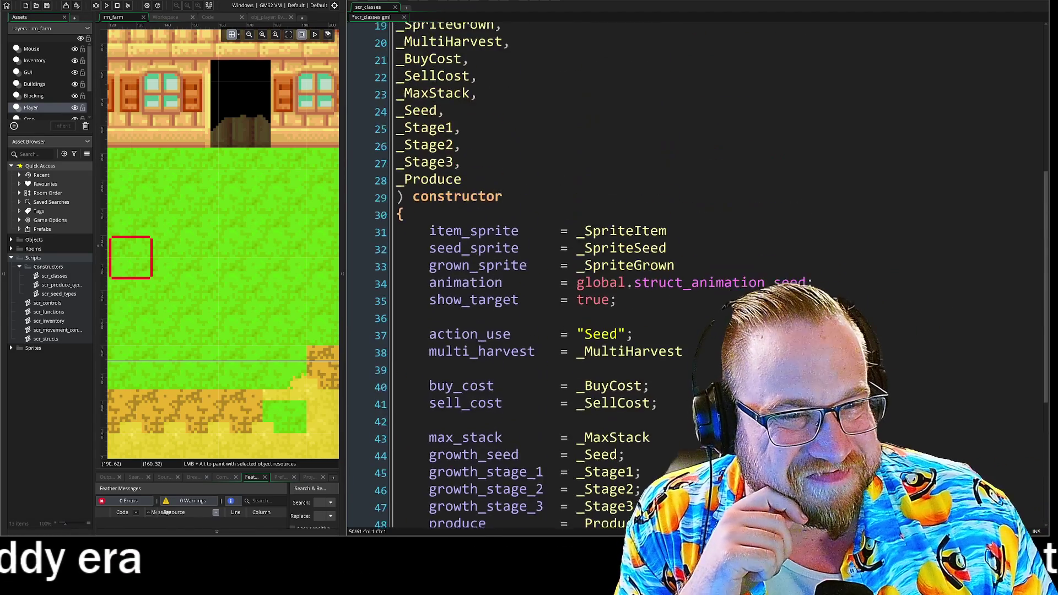
pyautogui.scroll(2, 606, 276)
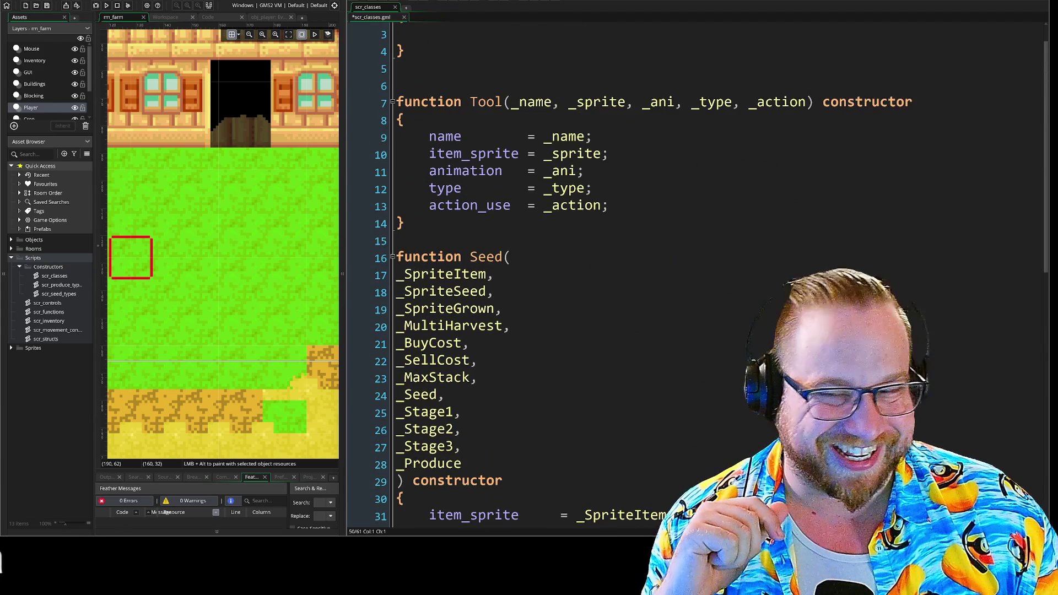
pyautogui.scroll(-8, 349, 426)
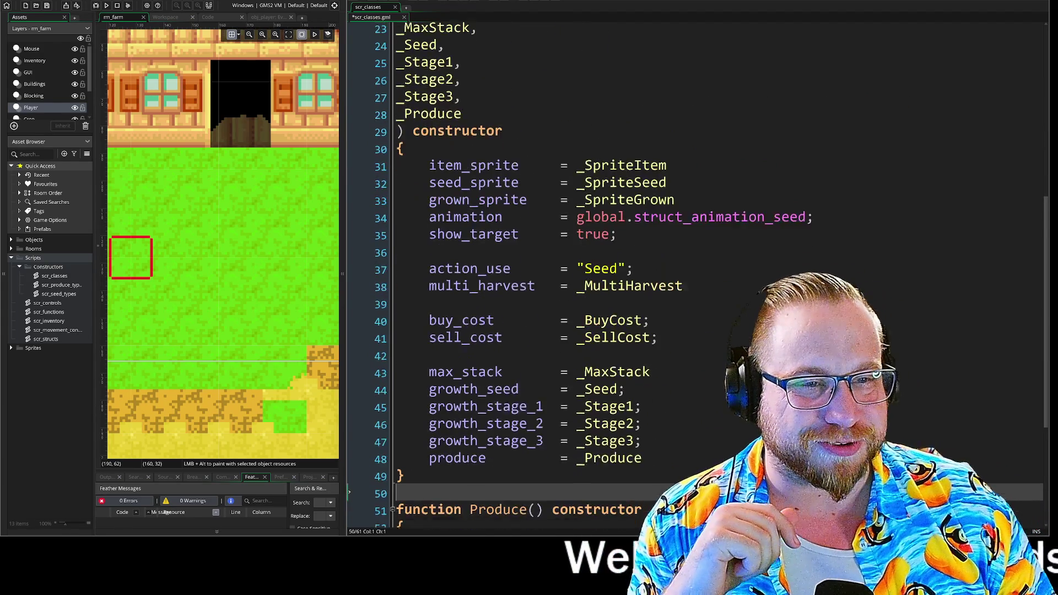
pyautogui.scroll(6, 349, 425)
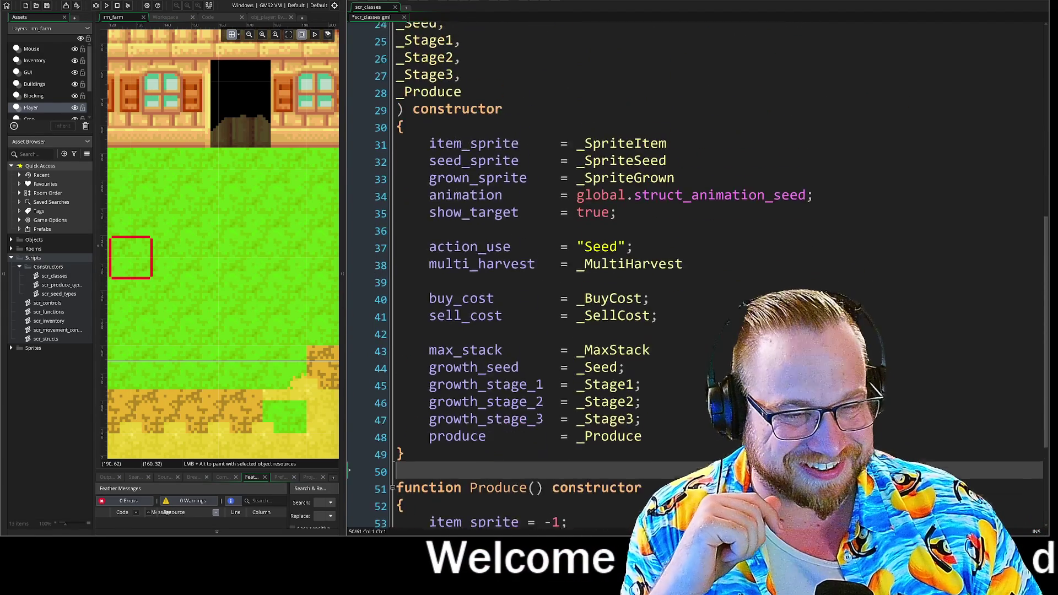
pyautogui.scroll(3, 606, 275)
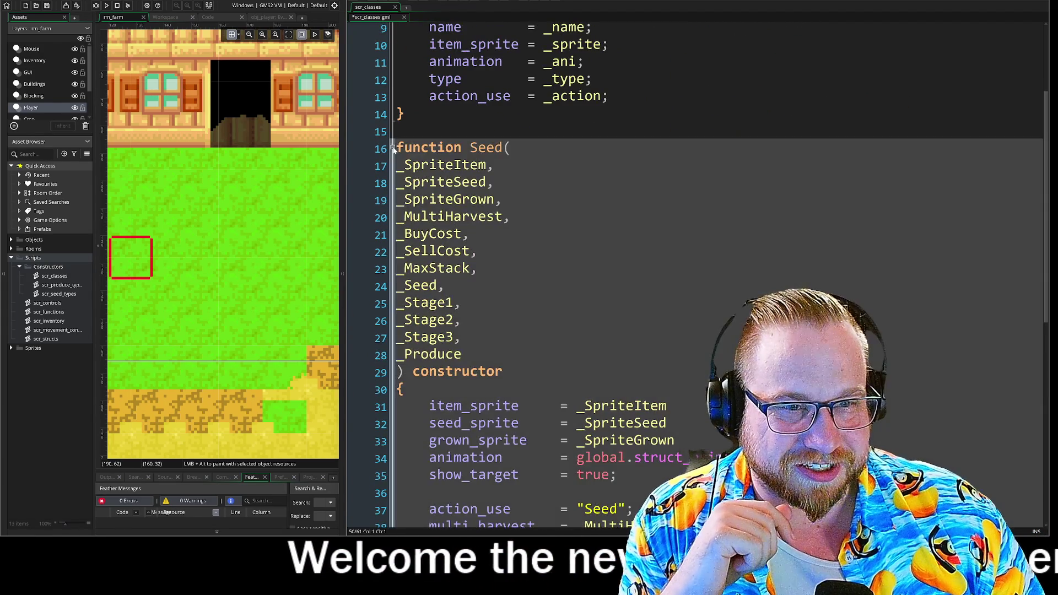
pyautogui.click(392, 147)
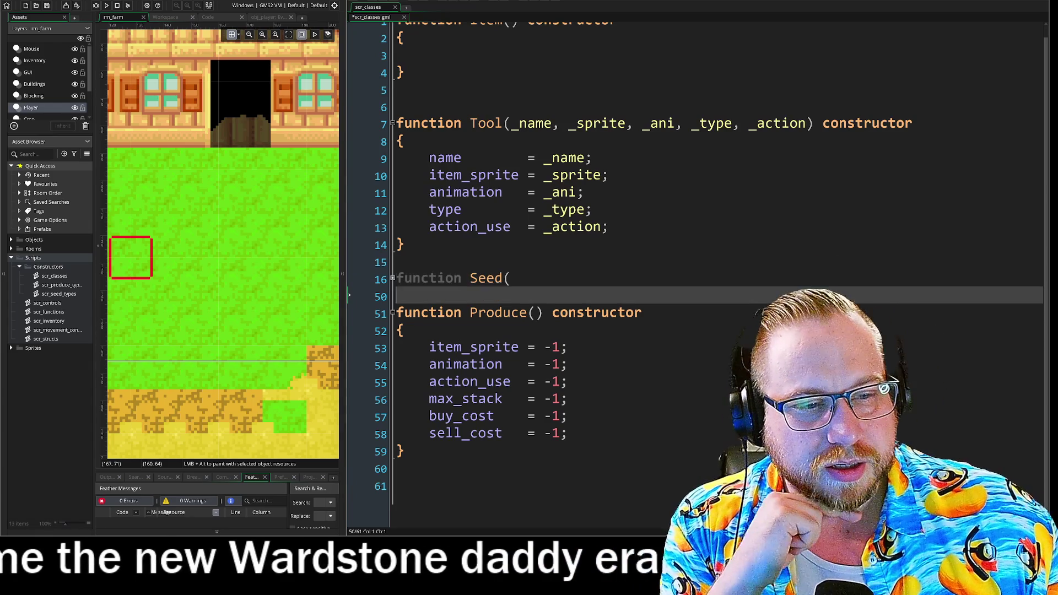
# Step: Put the caret back at the end of the Seed( header line
pyautogui.press('Up')
pyautogui.press('Down')
pyautogui.press('End')
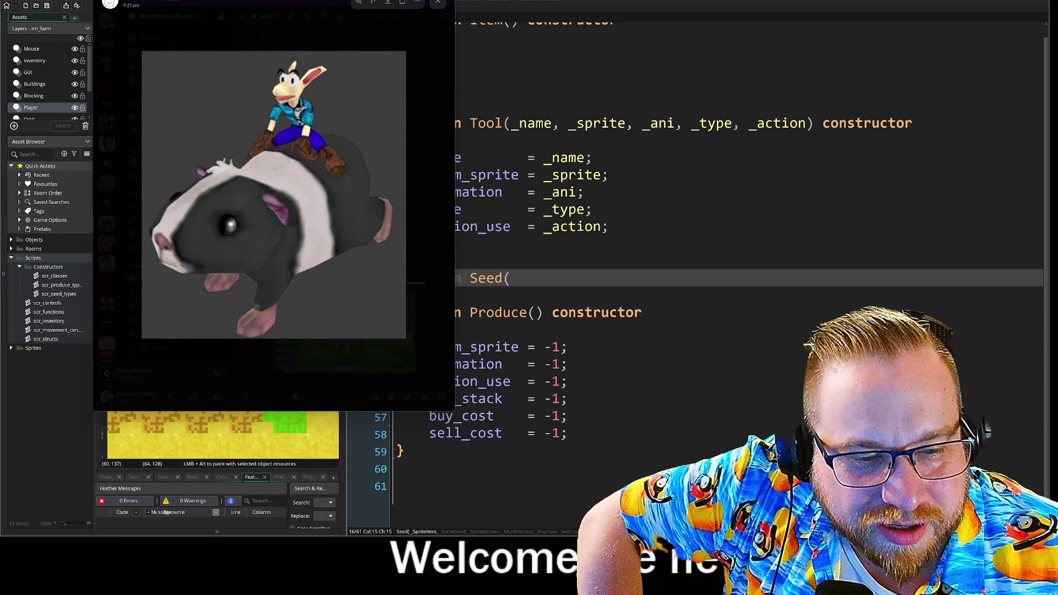
# Step: Enlarge the guinea pig picture in Discord, close it, and move the Discord window aside
pyautogui.moveTo(455, 410)
pyautogui.mouseDown()
pyautogui.moveTo(644, 460)
pyautogui.moveTo(565, 446)
pyautogui.mouseUp()
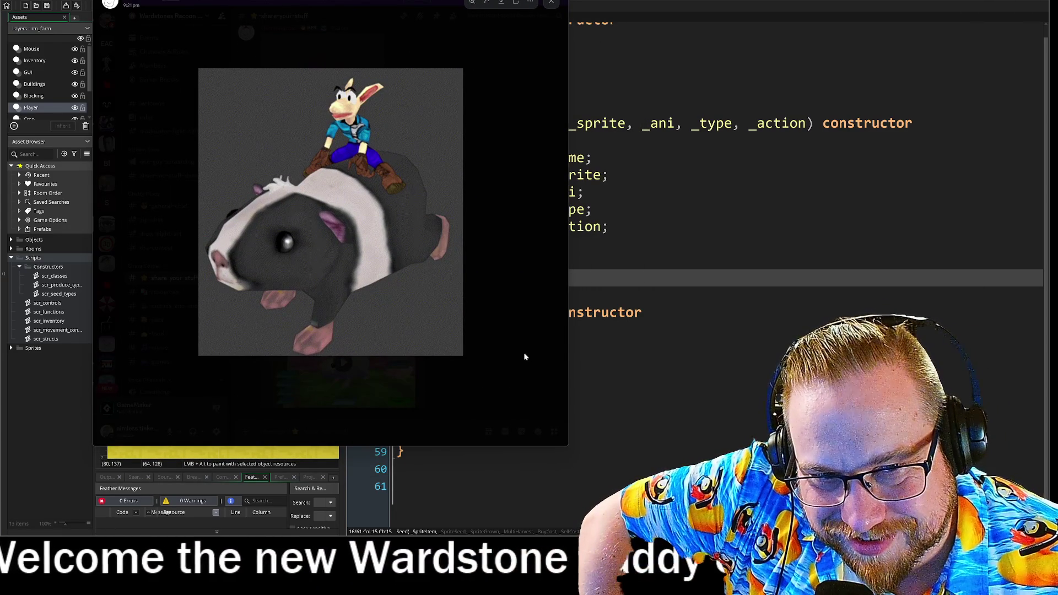
pyautogui.click(524, 357)
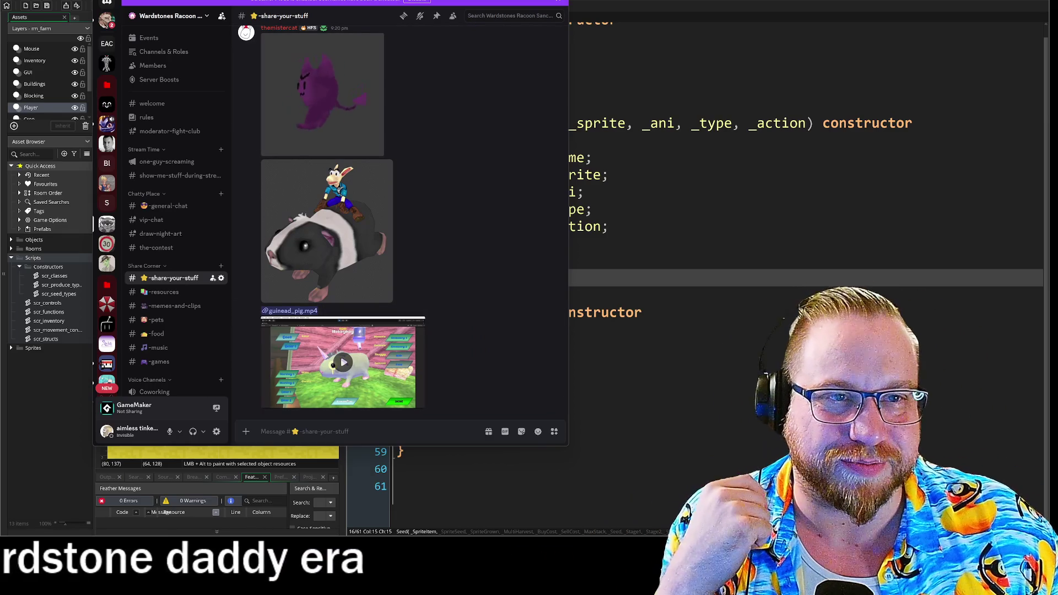
pyautogui.moveTo(435, 0); pyautogui.dragTo(0, 6)
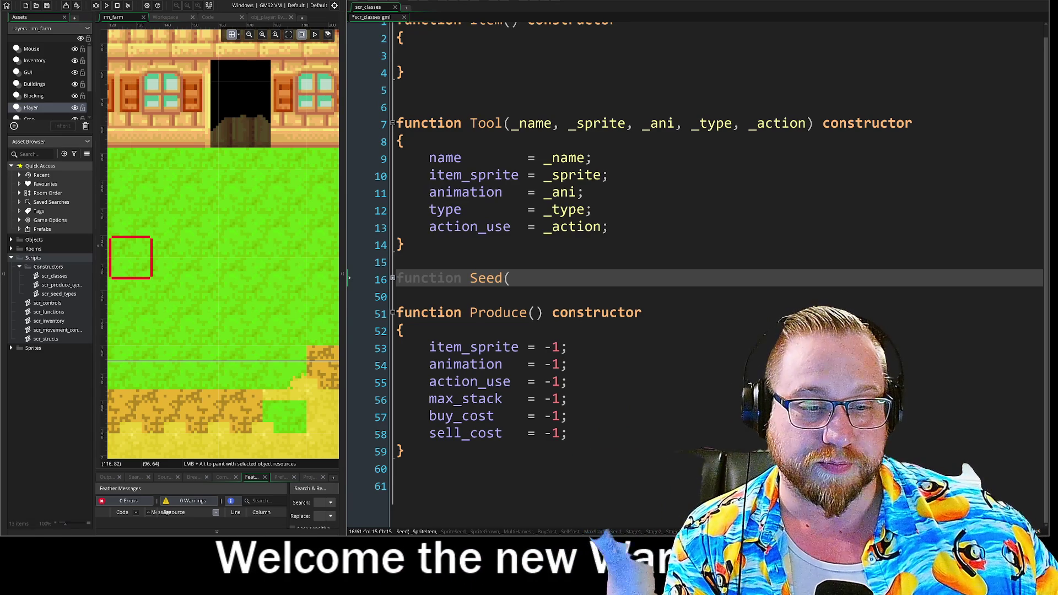
# Step: Place the cursor on the Produce constructor header and show scr_structs.gml in the left pane
pyautogui.click(353, 307)
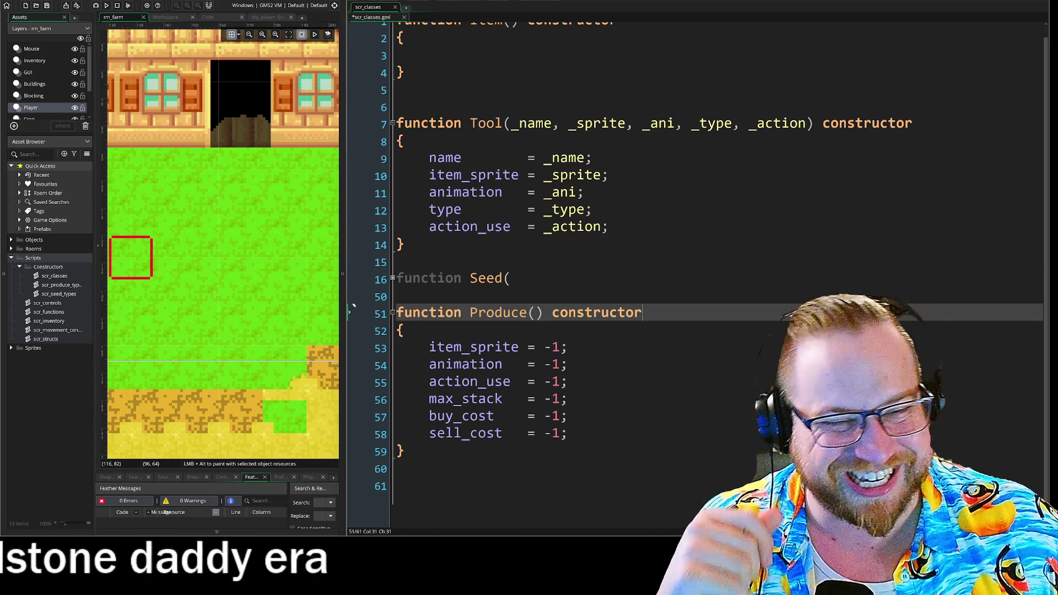
pyautogui.scroll(1, 353, 306)
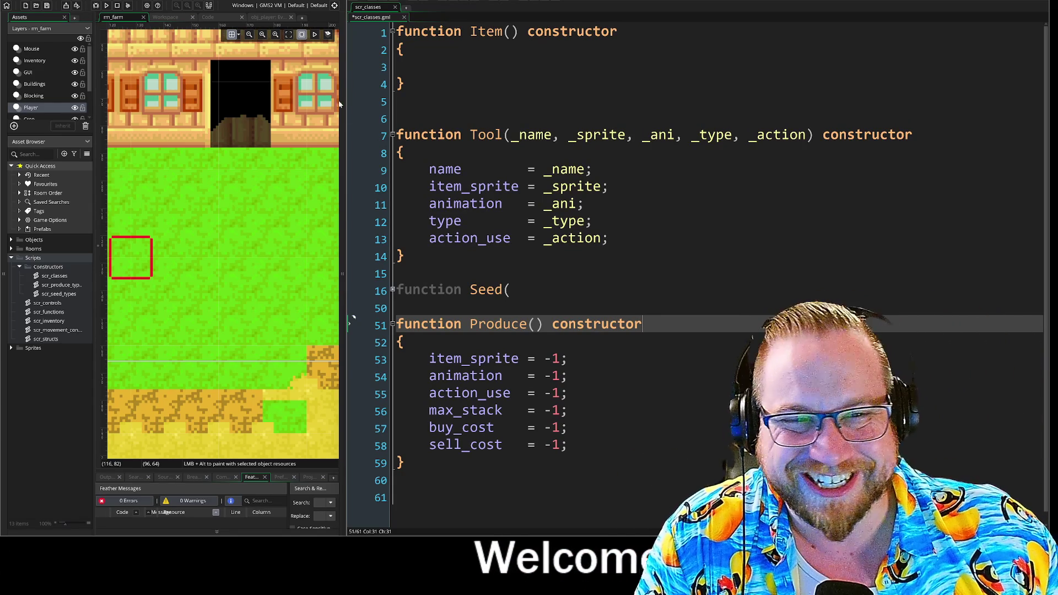
pyautogui.click(175, 19)
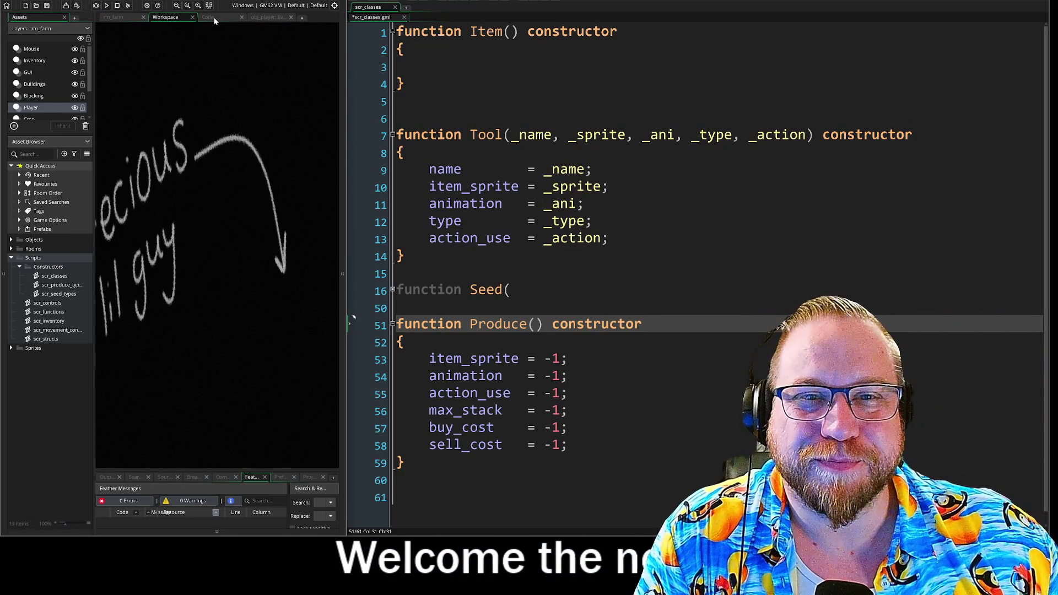
pyautogui.click(213, 18)
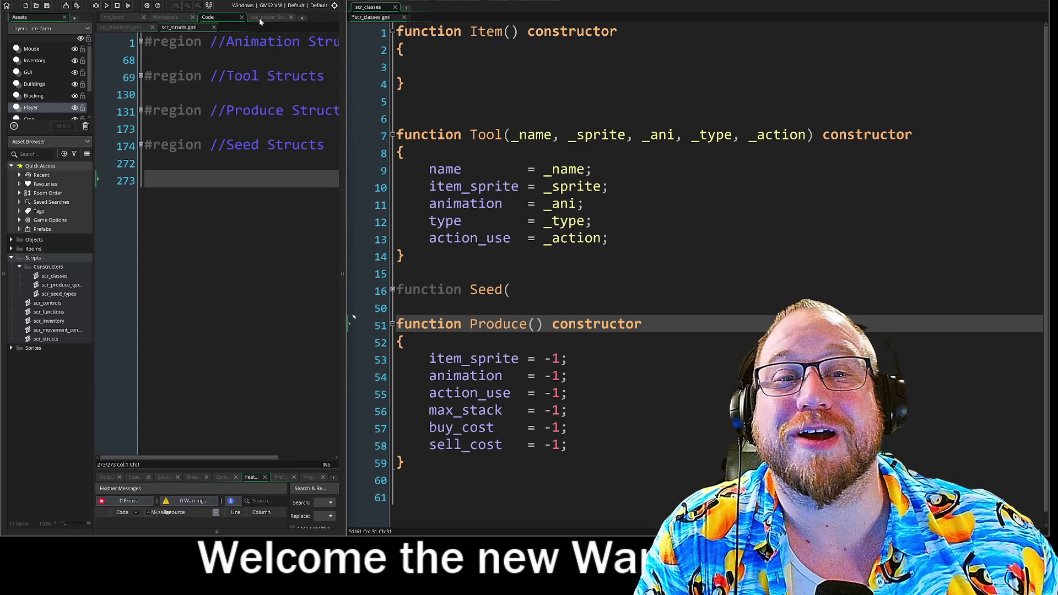
# Step: Widen the player's code pane and bring the left pane back to the scr_structs code
pyautogui.click(258, 18)
pyautogui.moveTo(353, 318); pyautogui.dragTo(539, 318)
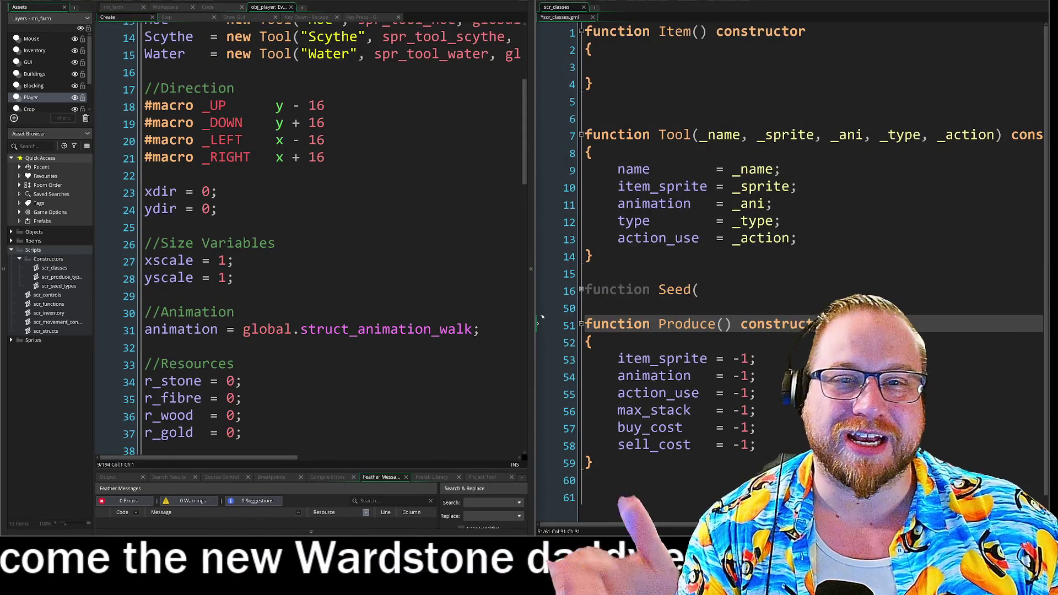
pyautogui.click(177, 8)
pyautogui.click(208, 7)
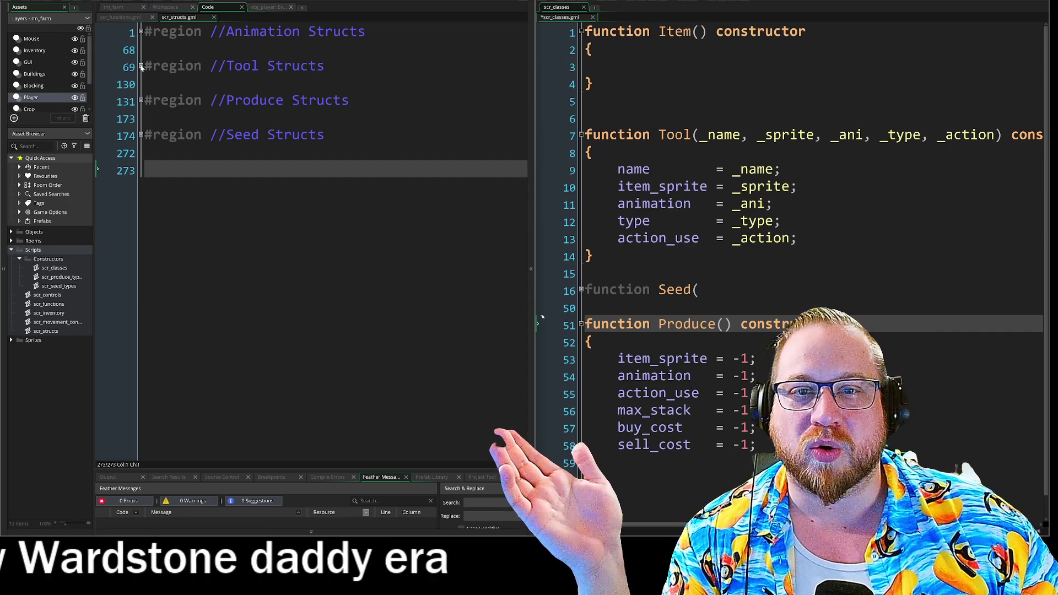
# Step: Expand the Tool Structs region, unfold struct_pickup, and select its definition and the Tool constructor lines
pyautogui.click(141, 65)
pyautogui.press('Down')
pyautogui.press('Down')
pyautogui.press('Down')
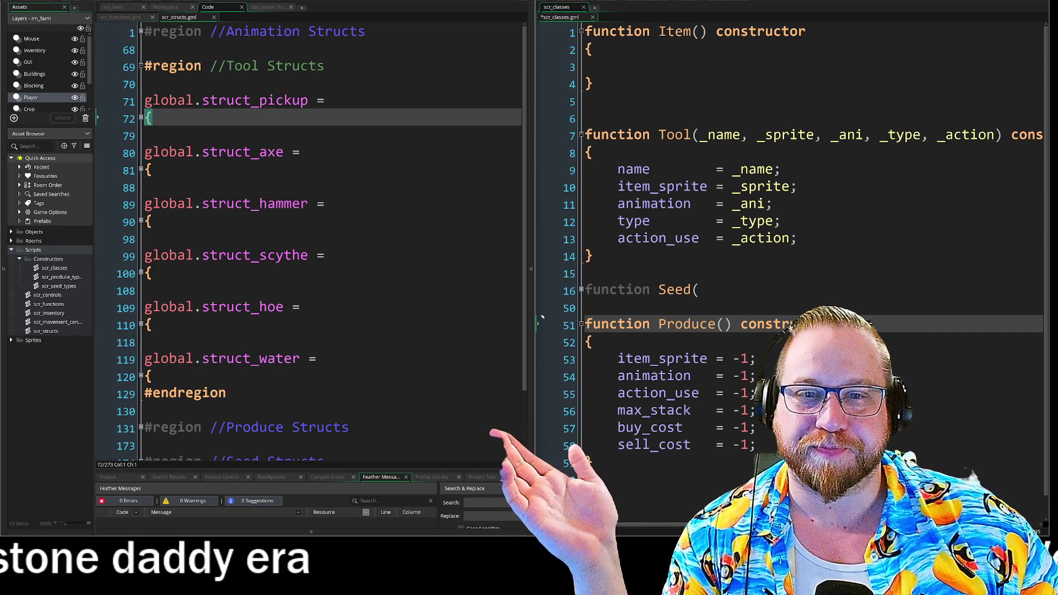
pyautogui.click(141, 118)
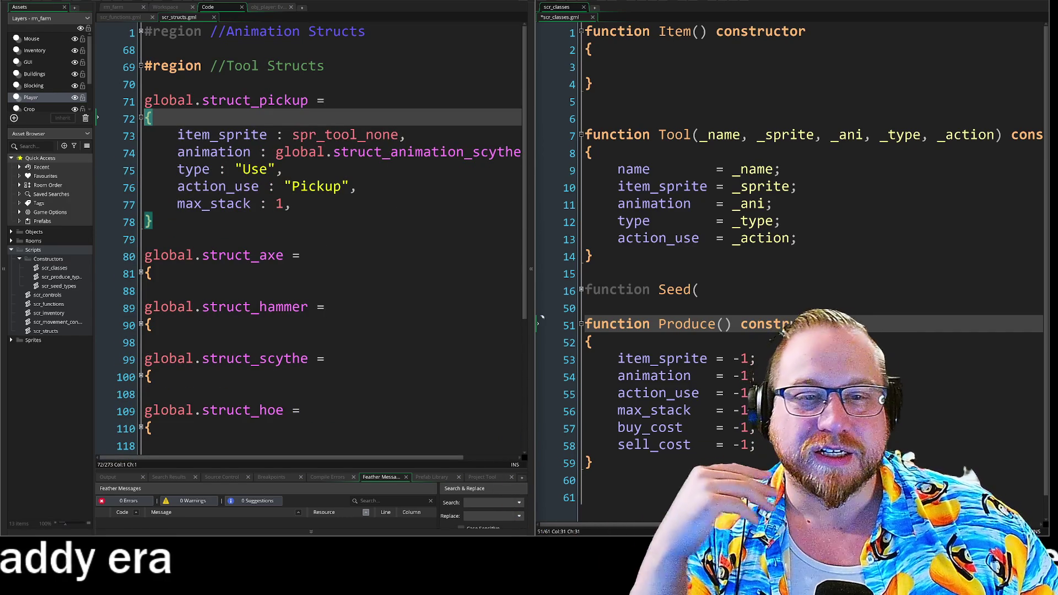
pyautogui.moveTo(168, 100)
pyautogui.mouseDown()
pyautogui.moveTo(357, 187)
pyautogui.moveTo(292, 203)
pyautogui.mouseUp()
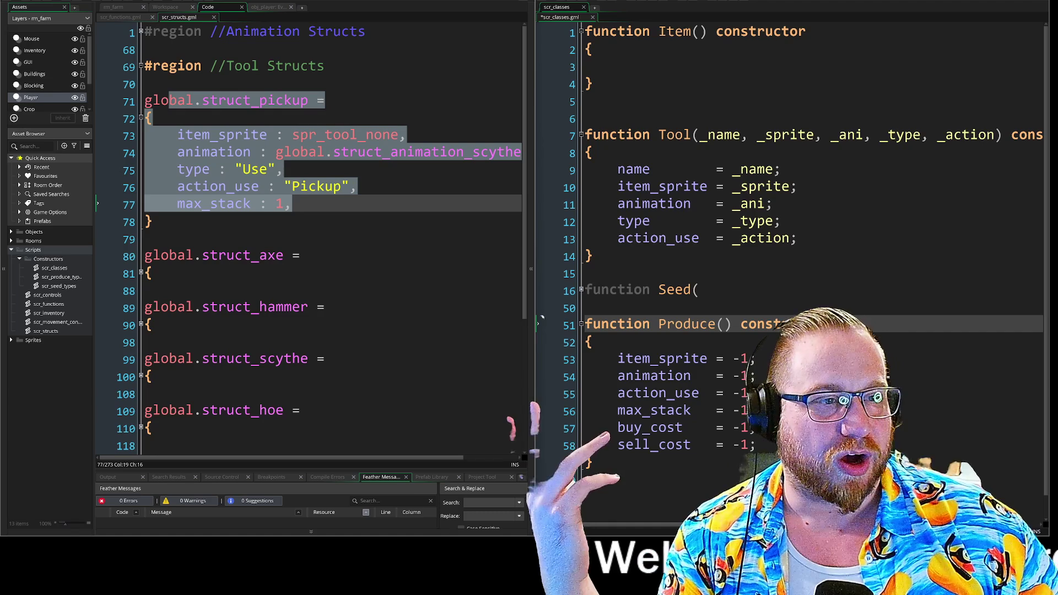
pyautogui.moveTo(538, 127); pyautogui.dragTo(538, 251)
pyautogui.click(538, 255)
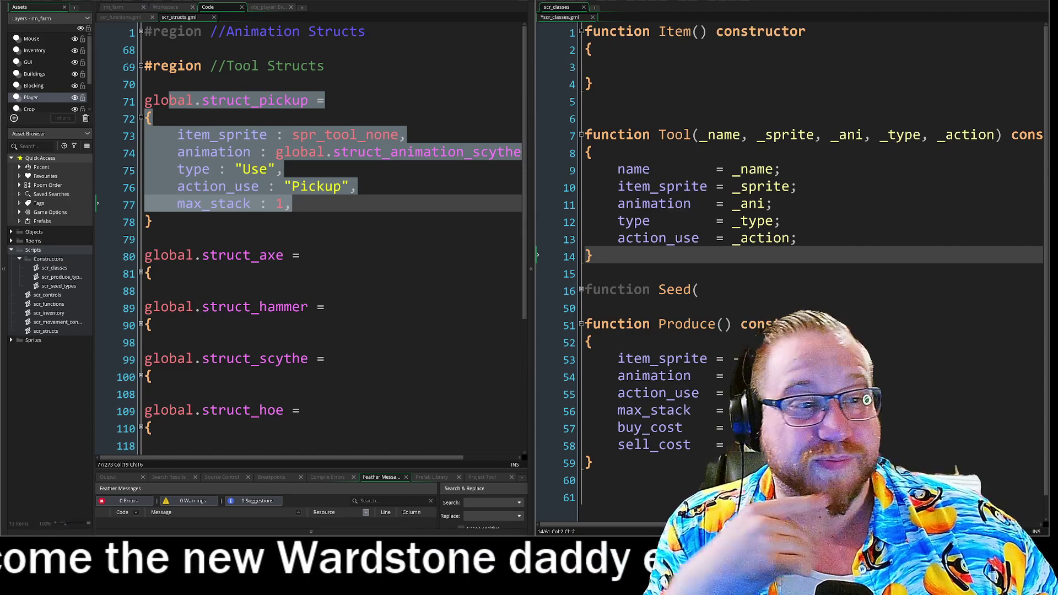
pyautogui.click(797, 238)
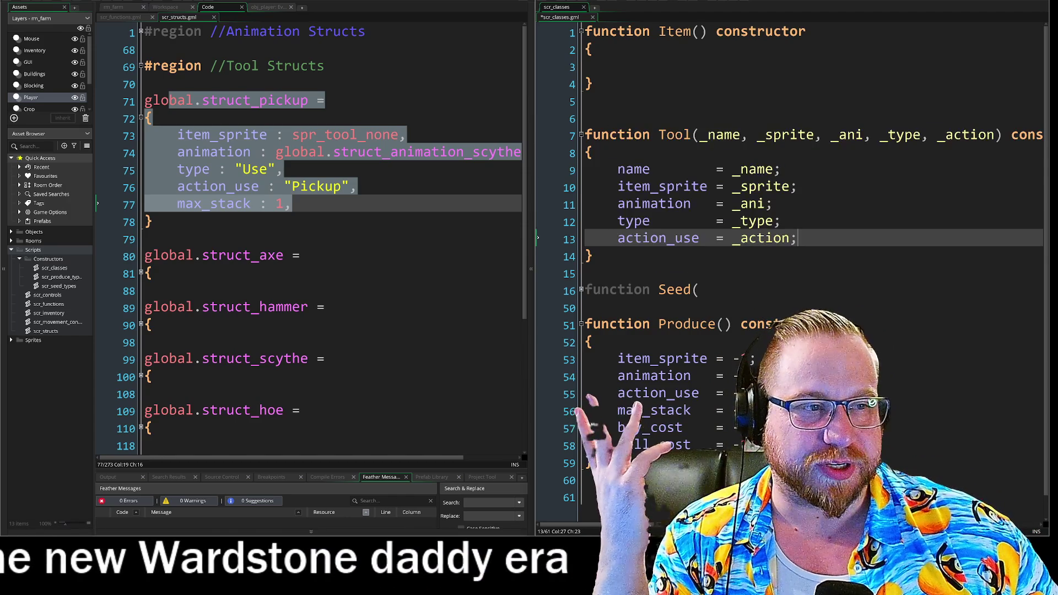
# Step: Show the obj_player Create event code in the left pane
pyautogui.click(160, 8)
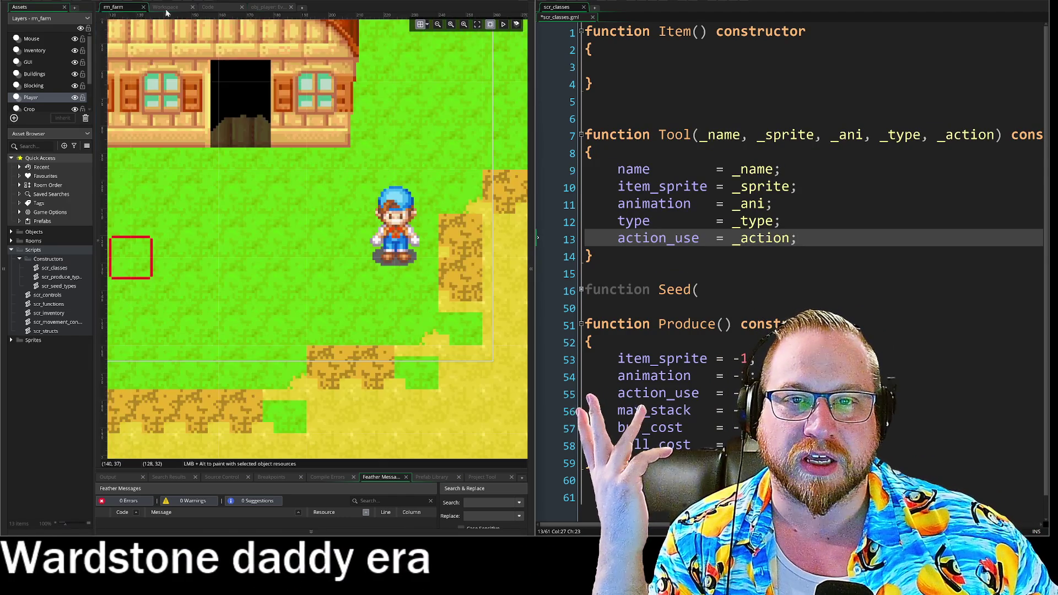
pyautogui.click(269, 7)
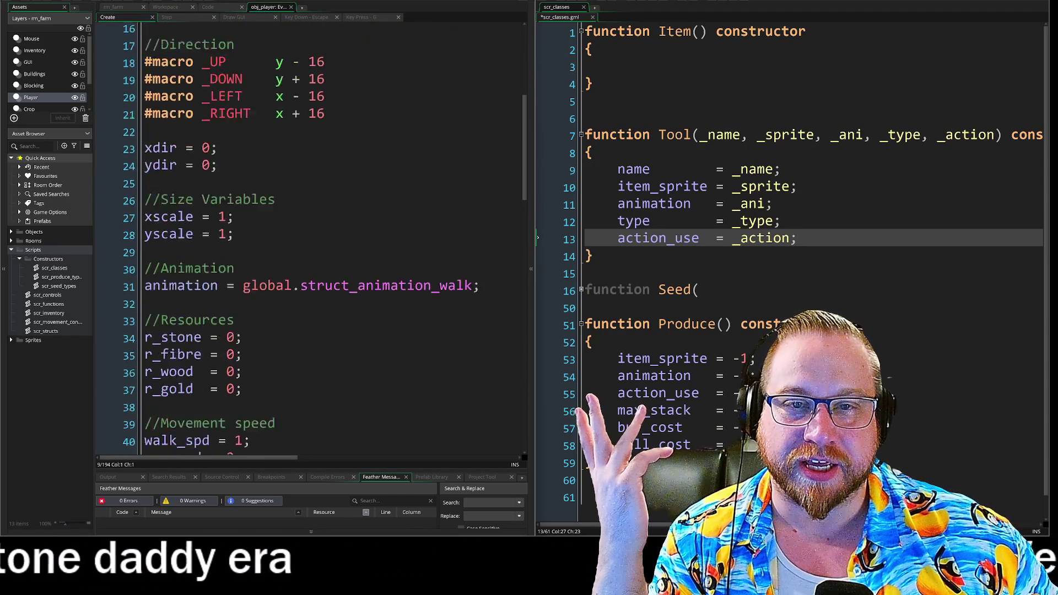
pyautogui.scroll(2, 308, 237)
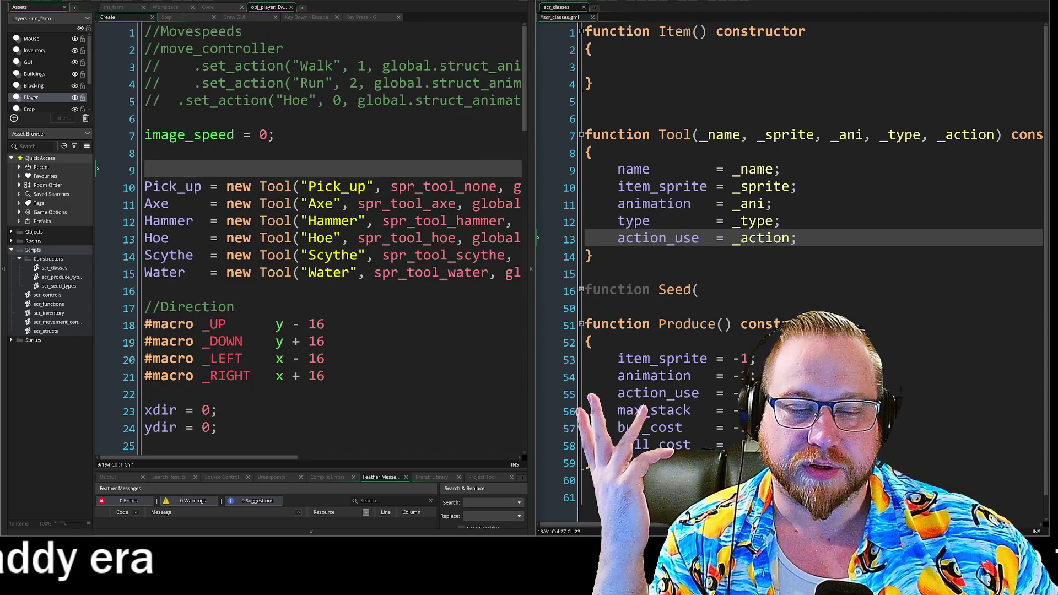
pyautogui.scroll(-1, 308, 237)
# Step: Select the six Tool creation lines from Pick_up through Water, then unfold the Seed constructor
pyautogui.click(226, 109)
pyautogui.moveTo(227, 110); pyautogui.dragTo(507, 208)
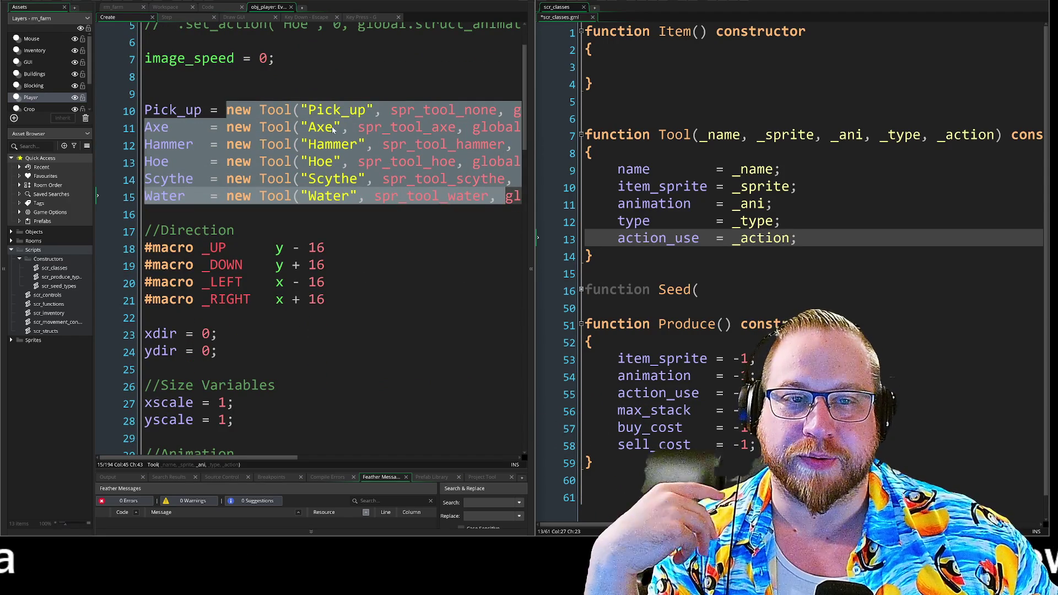
pyautogui.moveTo(308, 161)
pyautogui.mouseDown()
pyautogui.moveTo(343, 180)
pyautogui.moveTo(343, 196)
pyautogui.mouseUp()
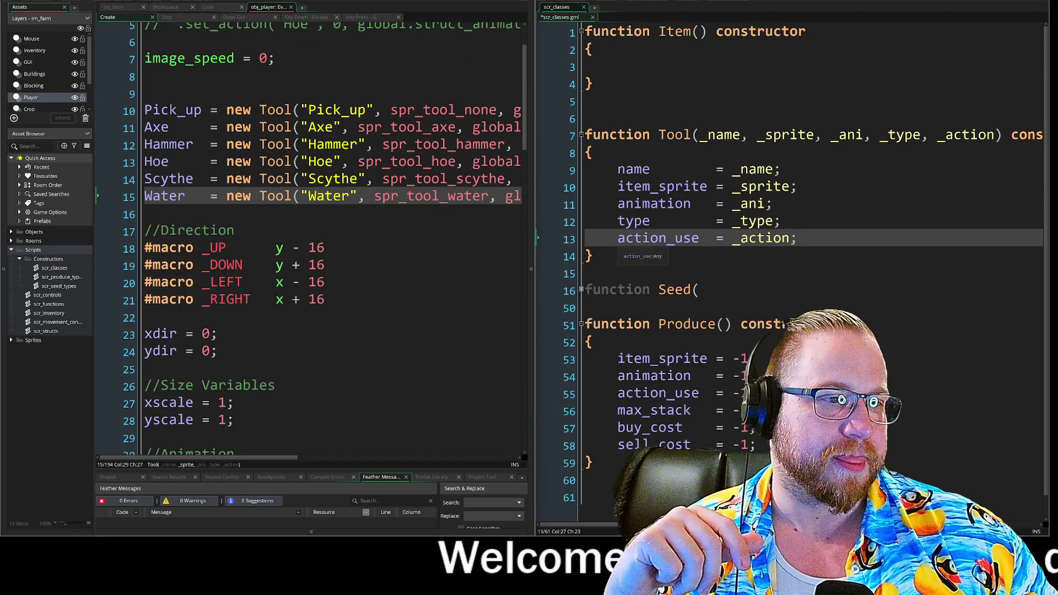
pyautogui.click(580, 291)
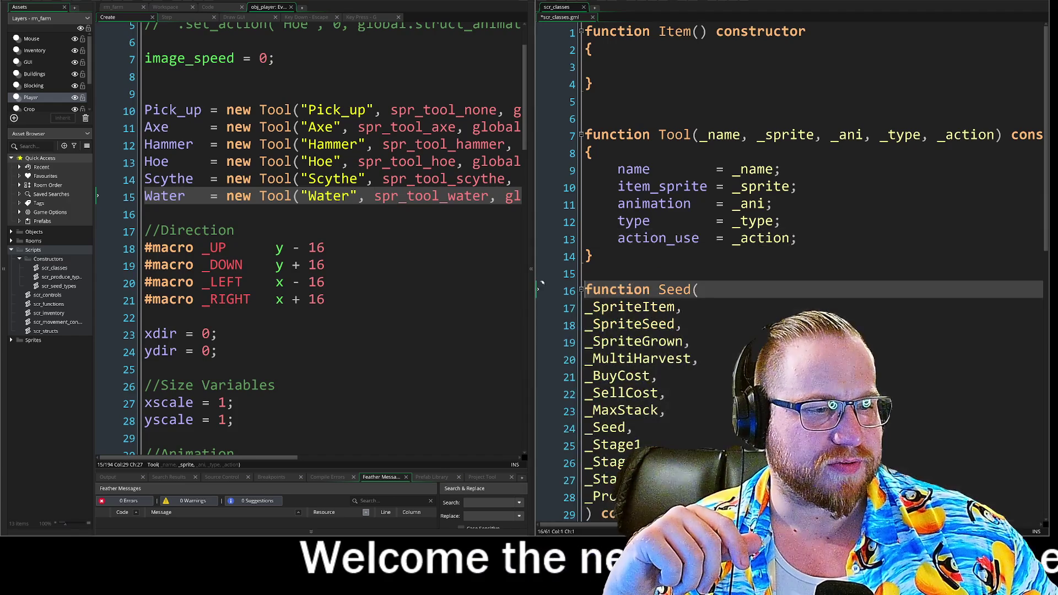
# Step: Add _Name as a new first parameter of the Seed constructor
pyautogui.scroll(-4, 581, 290)
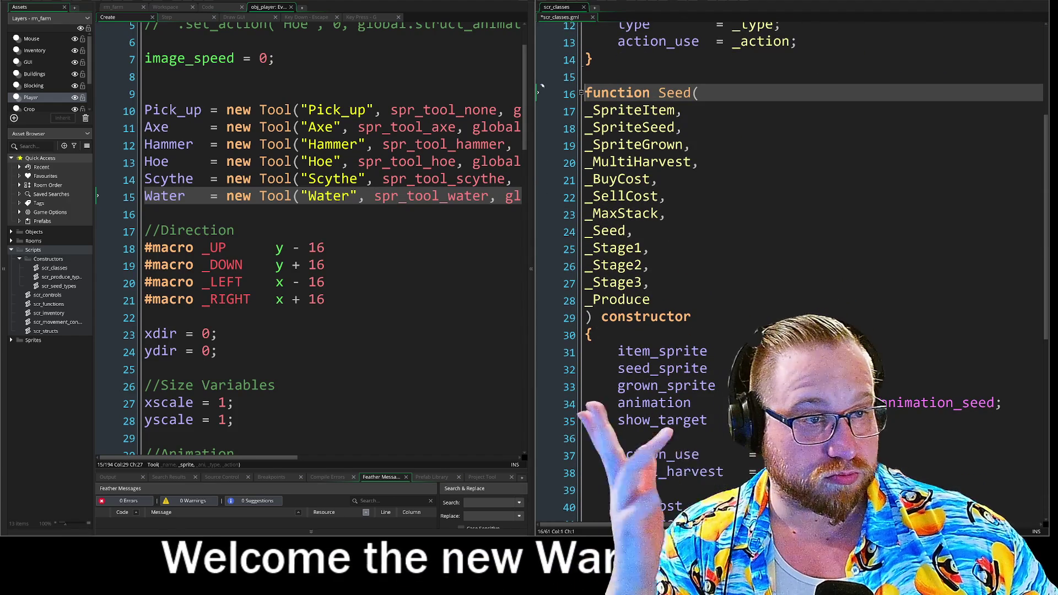
pyautogui.press('Return')
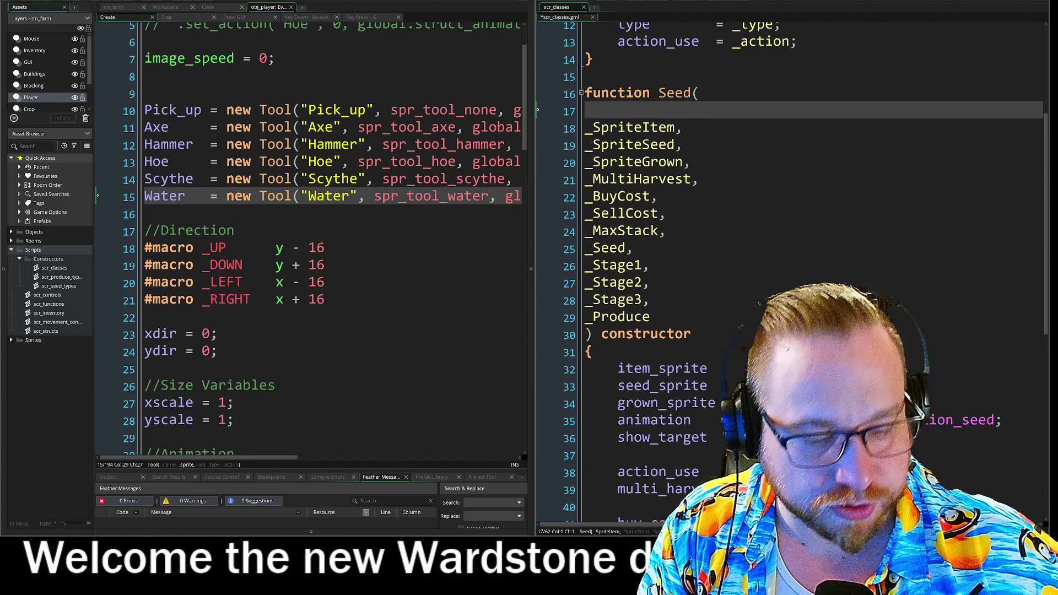
pyautogui.write('_name')
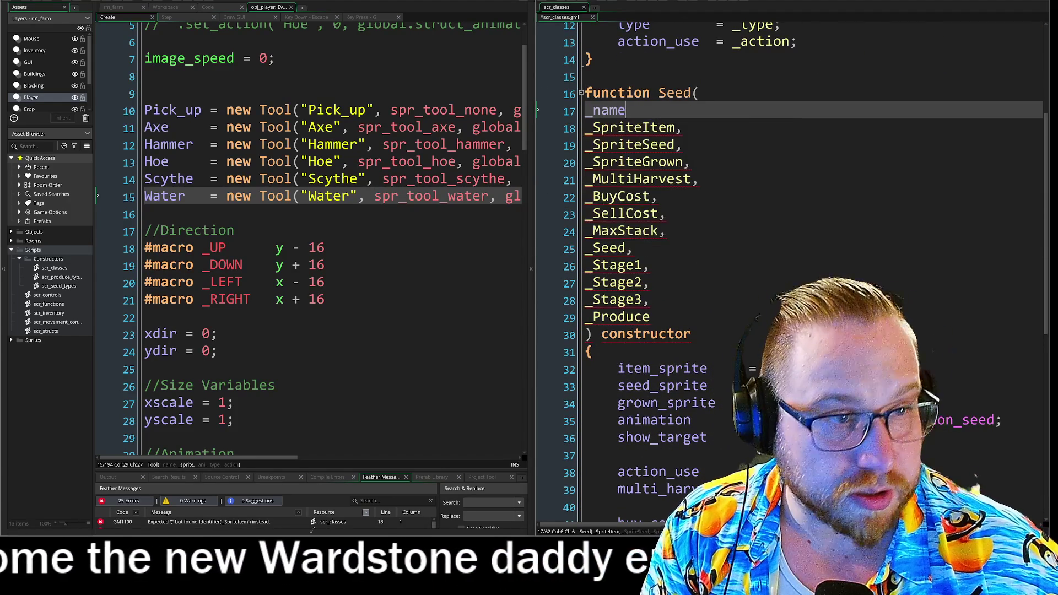
pyautogui.press('BackSpace')
pyautogui.press('BackSpace')
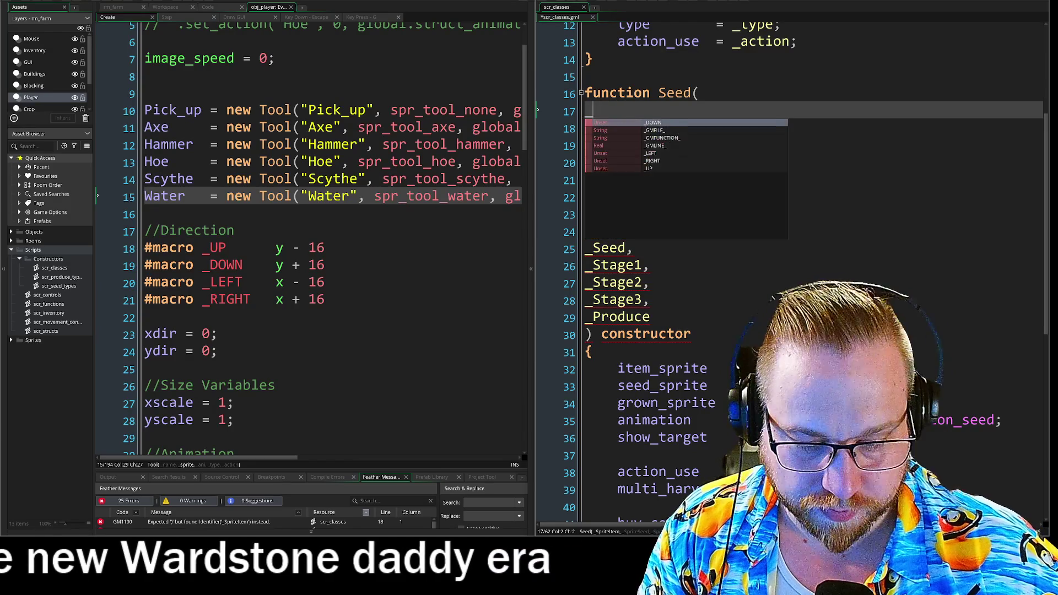
pyautogui.write('Name,')
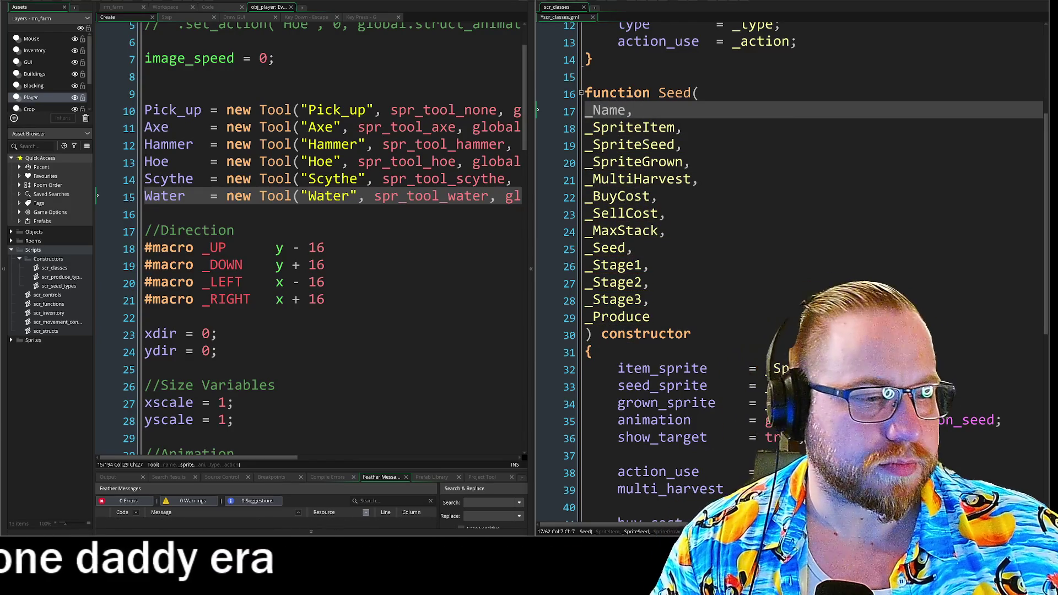
pyautogui.scroll(-2, 793, 270)
# Step: Insert a new line at the top of the Seed body for the name assignment
pyautogui.click(541, 287)
pyautogui.press('Return')
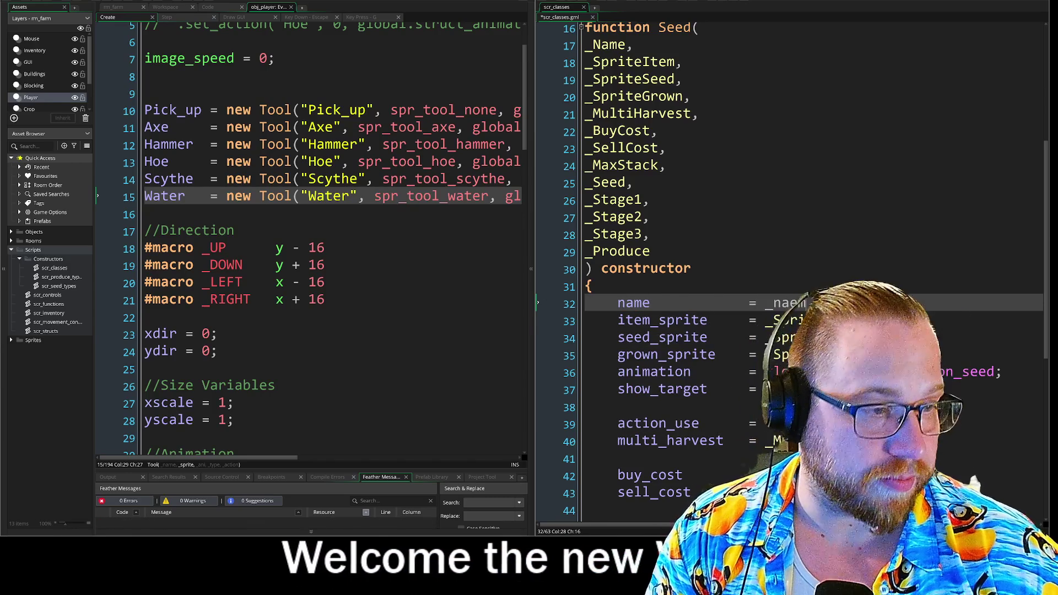
pyautogui.scroll(-1, 794, 276)
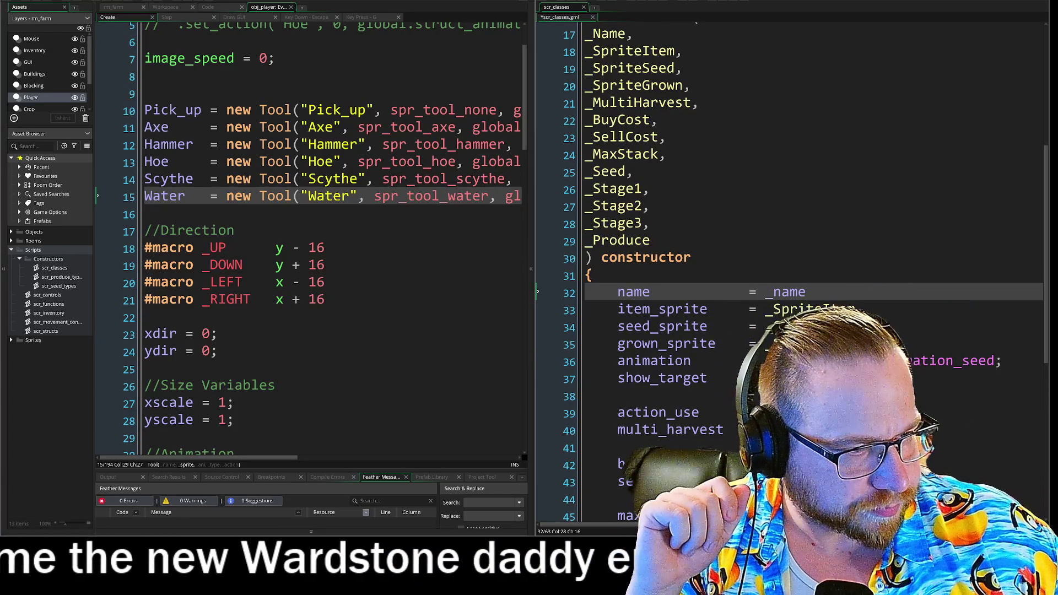
pyautogui.scroll(-2, 945, 318)
pyautogui.scroll(4, 793, 276)
pyautogui.scroll(4, 793, 276)
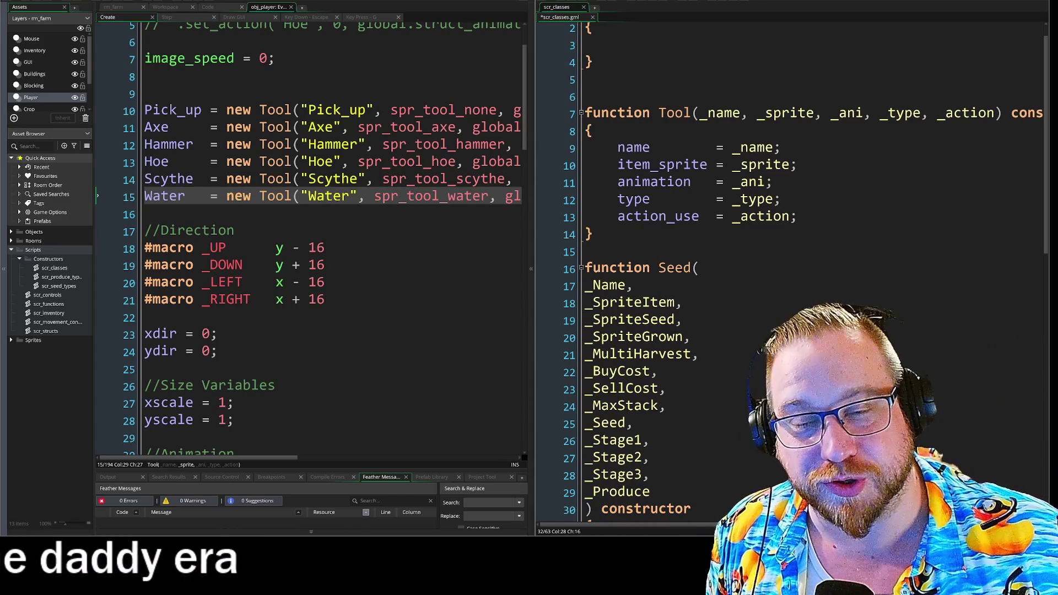
pyautogui.click(374, 196)
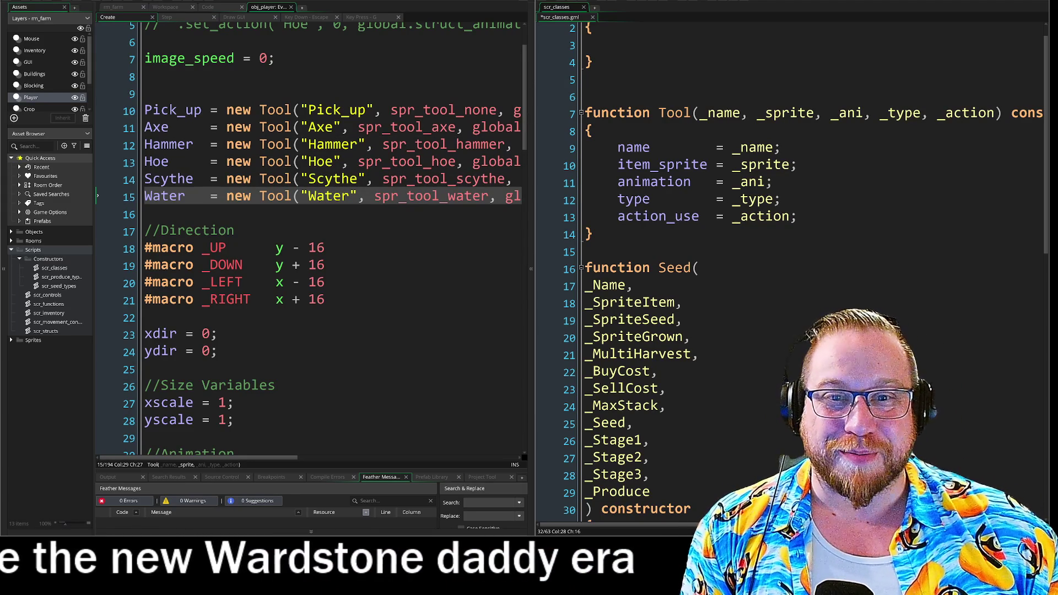
# Step: Return to scr_structs and reselect the struct_pickup definition and the Tool constructor's assignments
pyautogui.hotkey('ctrl', 'shift', 'Tab')
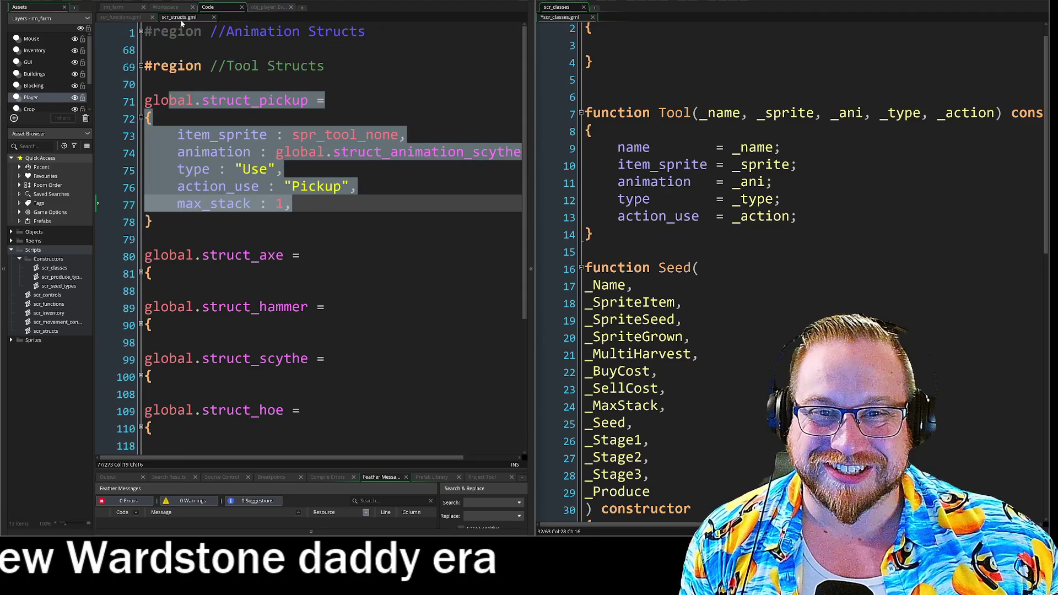
pyautogui.moveTo(202, 100)
pyautogui.mouseDown()
pyautogui.moveTo(292, 204)
pyautogui.moveTo(152, 221)
pyautogui.mouseUp()
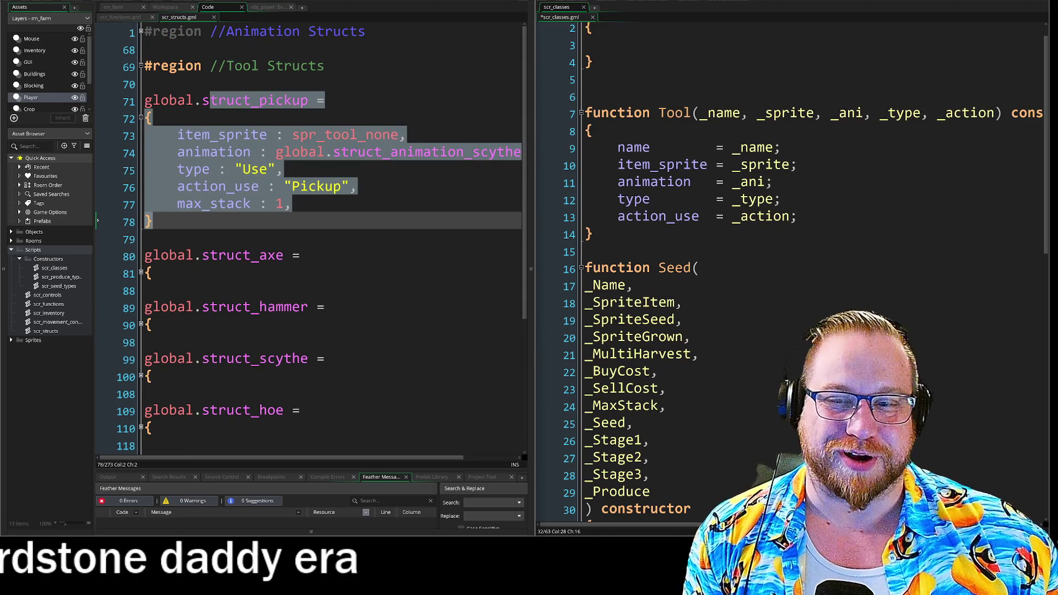
pyautogui.moveTo(585, 97)
pyautogui.mouseDown()
pyautogui.moveTo(590, 131)
pyautogui.moveTo(783, 199)
pyautogui.mouseUp()
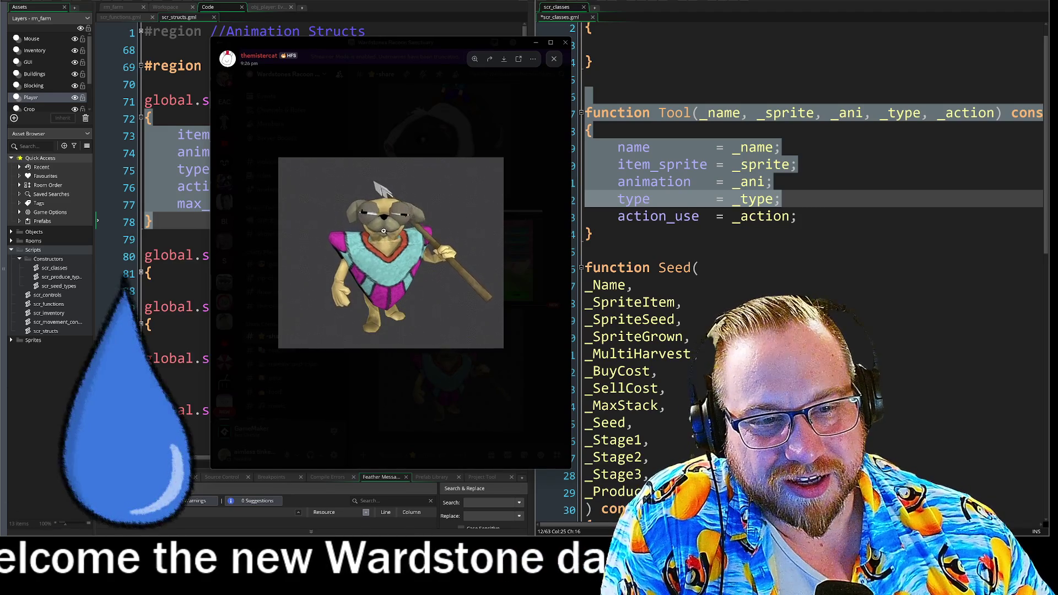
# Step: Zoom in and out on Discord's pug character picture, close the viewer, and move Discord aside
pyautogui.click(412, 243)
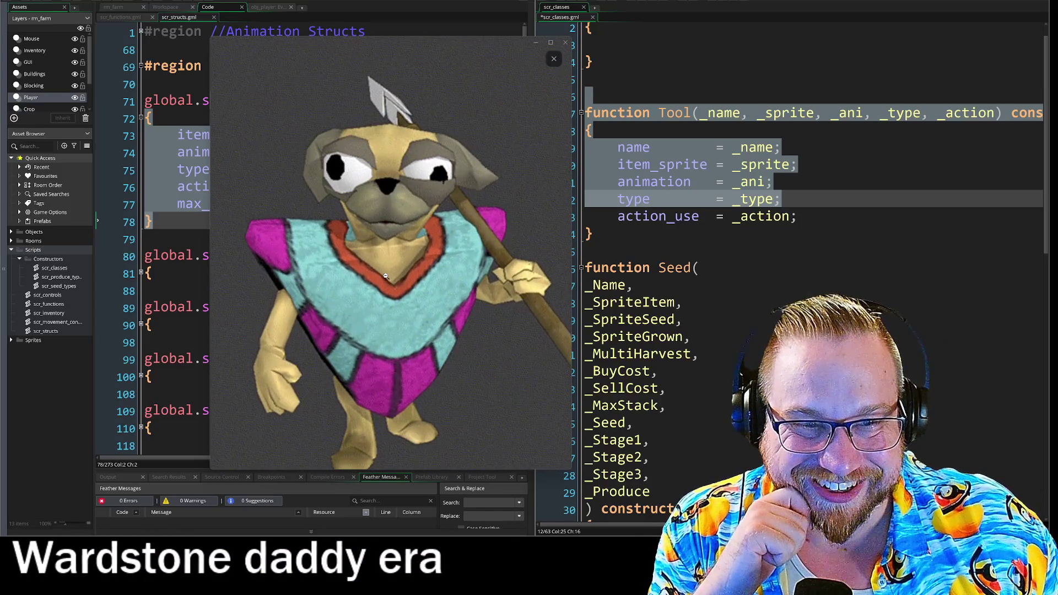
pyautogui.click(402, 223)
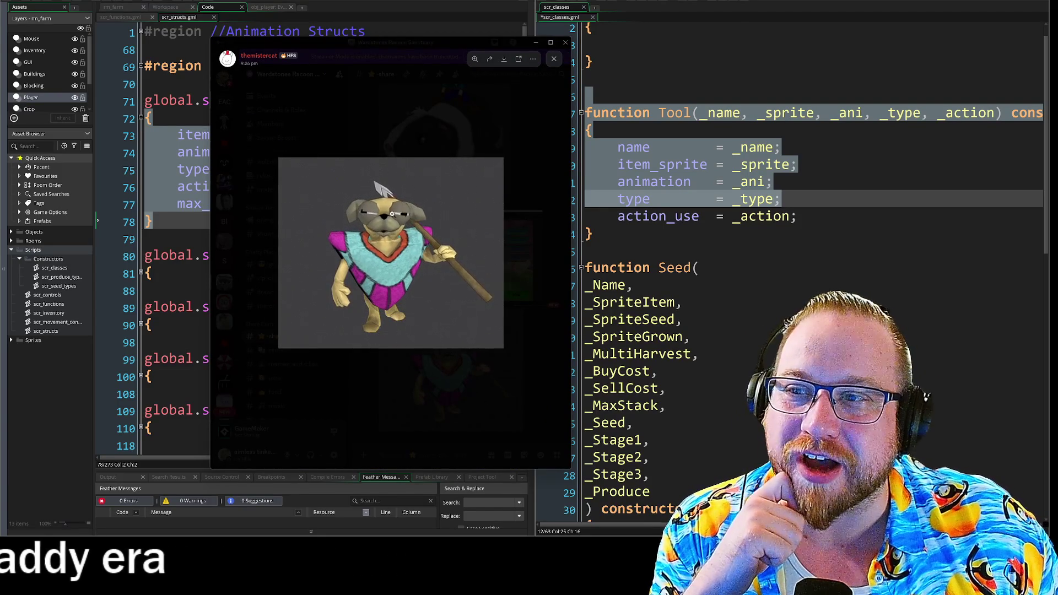
pyautogui.click(553, 61)
pyautogui.moveTo(440, 42); pyautogui.dragTo(0, 41)
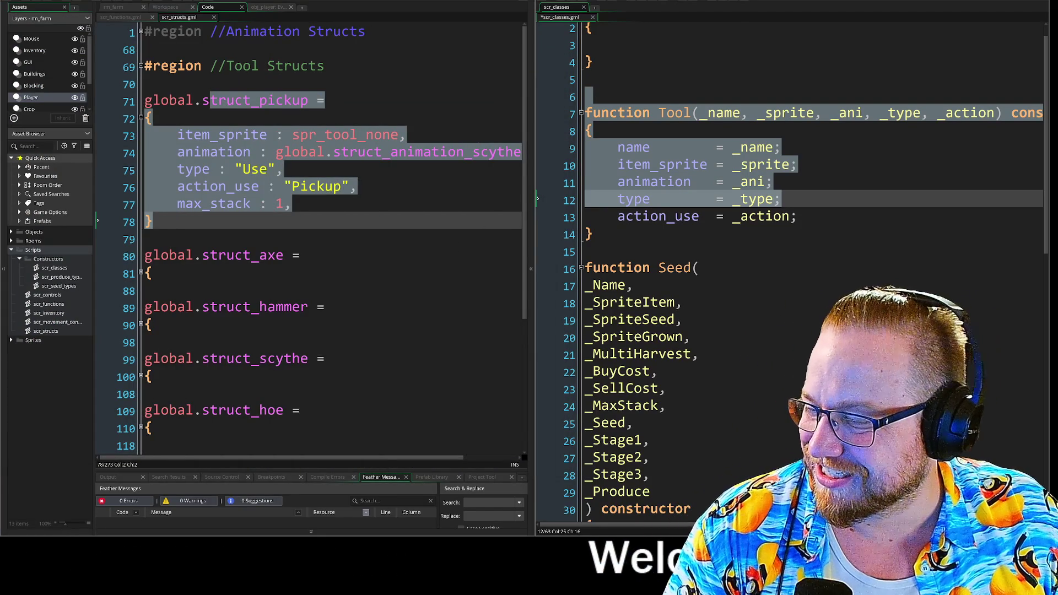
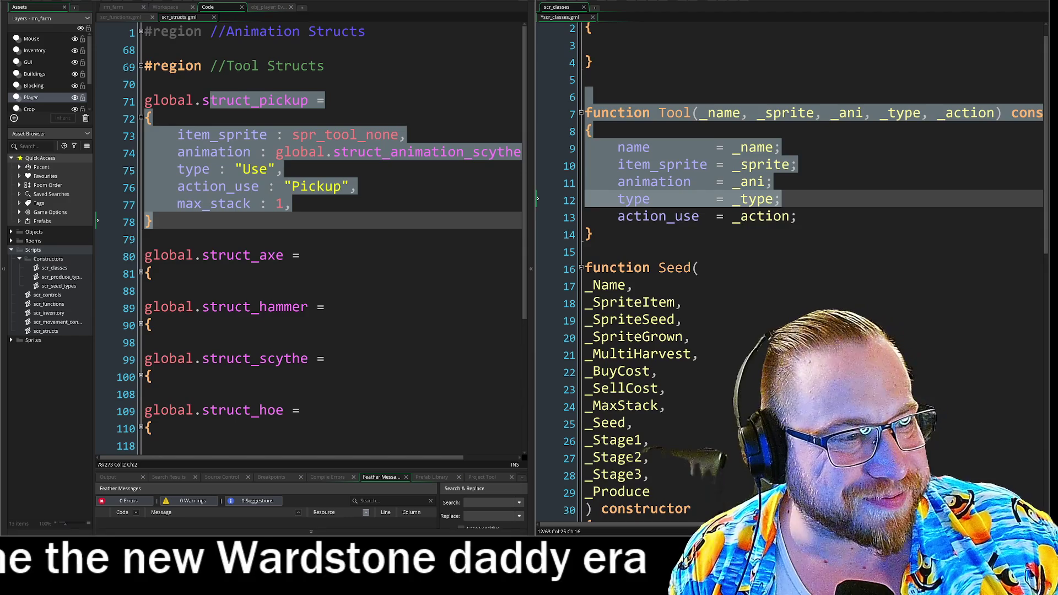
# Step: Select struct_pickup's sprite and animation fields to compare them with the Tool constructor
pyautogui.press('Down')
pyautogui.press('Down')
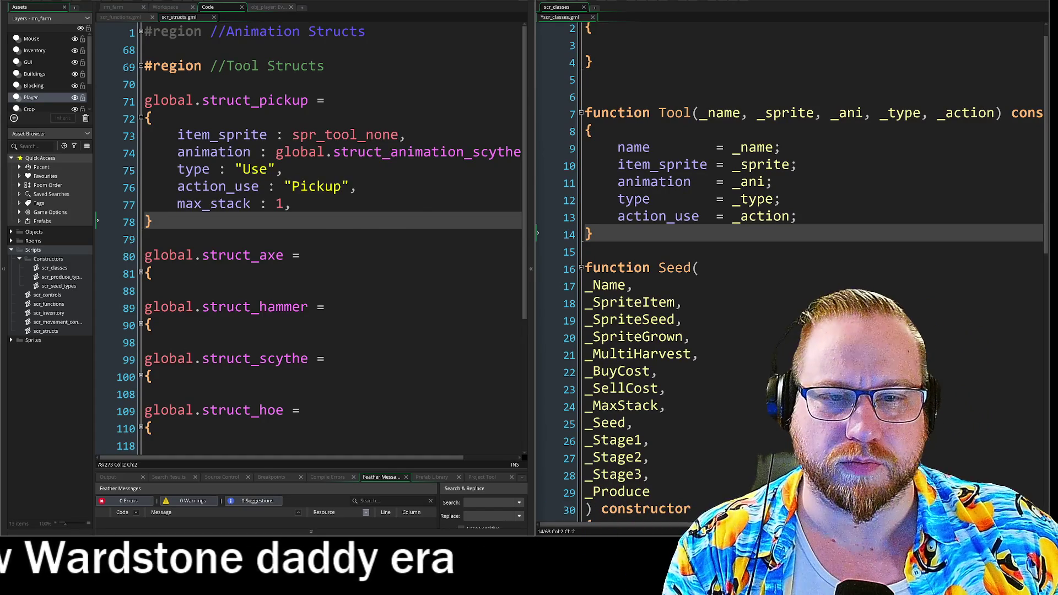
pyautogui.moveTo(193, 135)
pyautogui.mouseDown()
pyautogui.moveTo(300, 152)
pyautogui.moveTo(424, 152)
pyautogui.mouseUp()
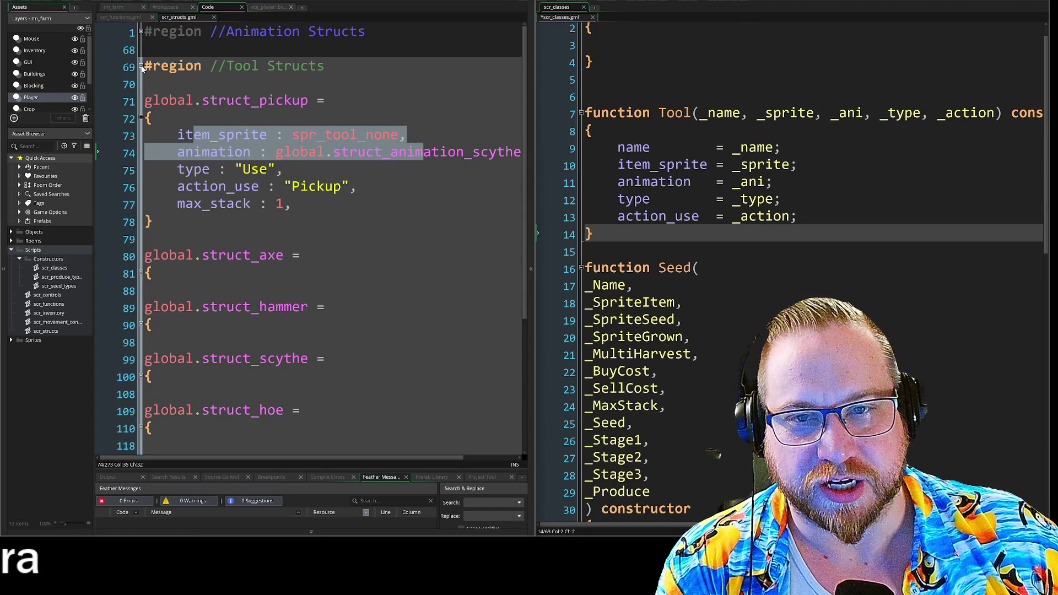
pyautogui.scroll(-3, 142, 69)
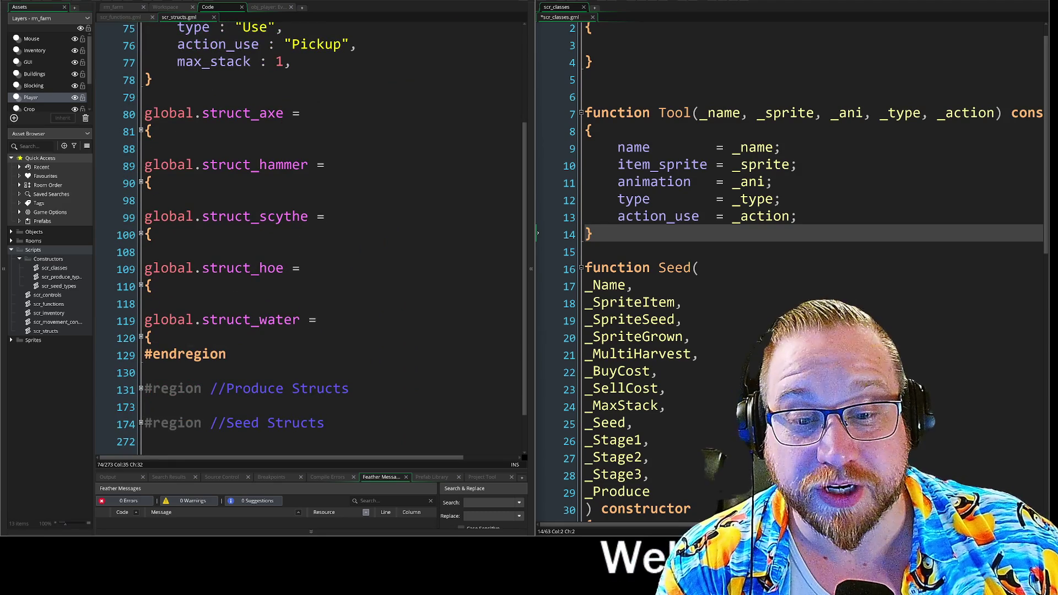
# Step: Peek inside struct_hammer, then fold struct_pickup and unfold the Animation Structs region
pyautogui.click(243, 216)
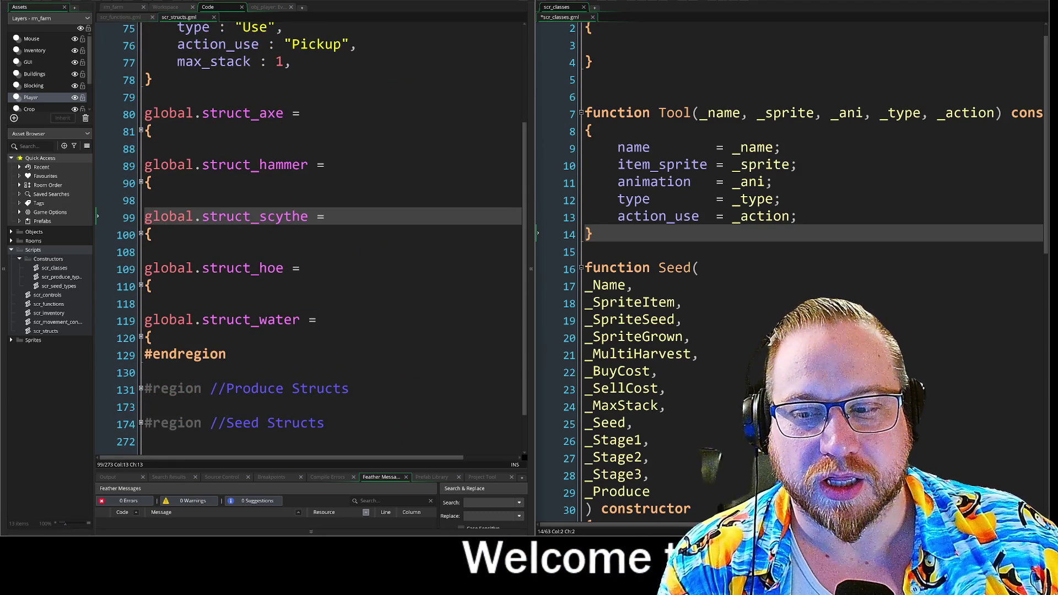
pyautogui.click(146, 200)
pyautogui.click(141, 184)
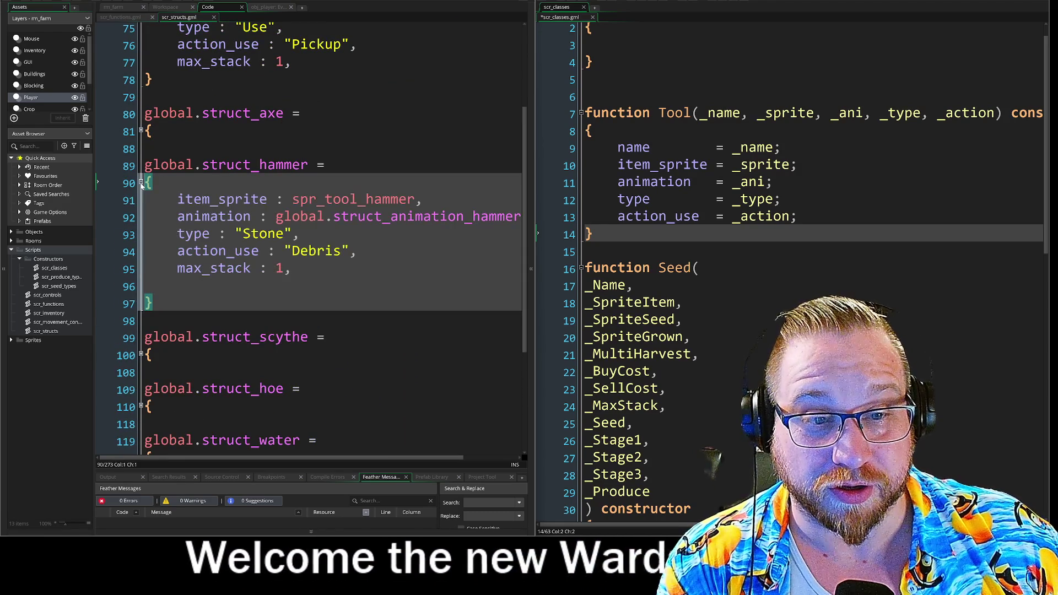
pyautogui.click(141, 183)
pyautogui.scroll(3, 141, 182)
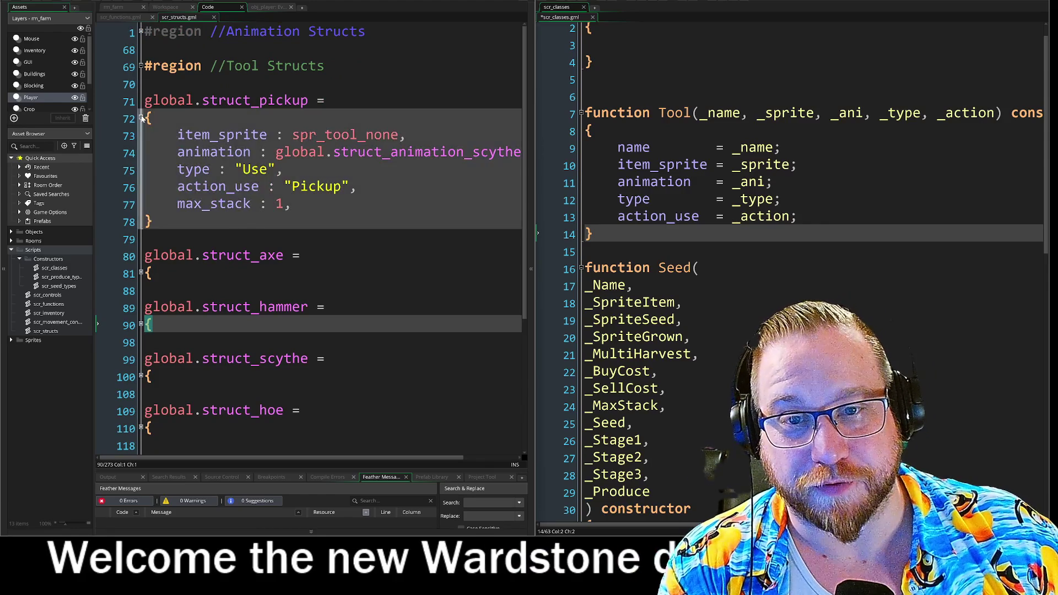
pyautogui.click(141, 119)
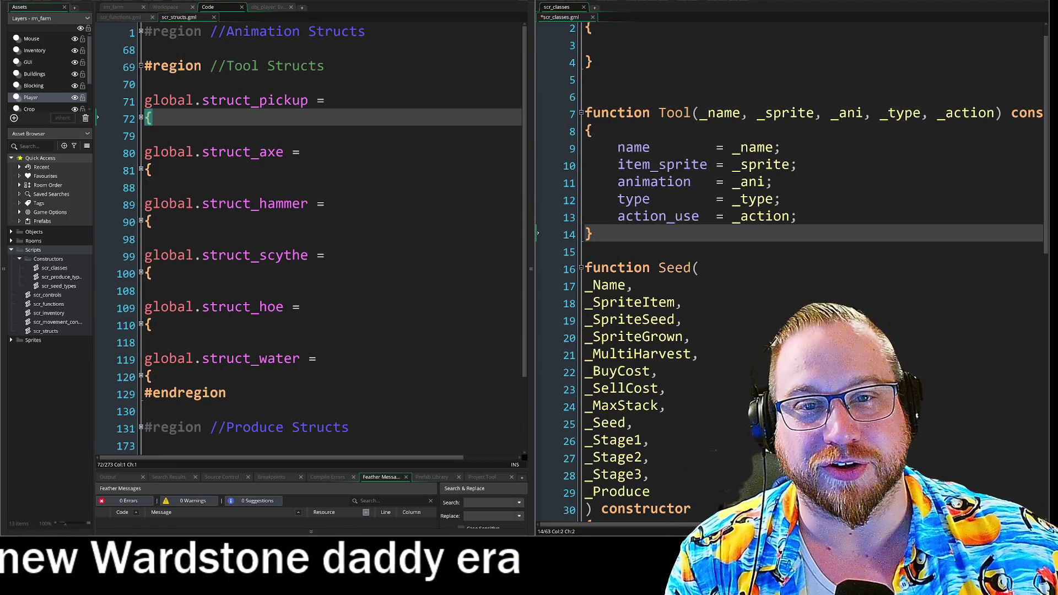
pyautogui.click(141, 32)
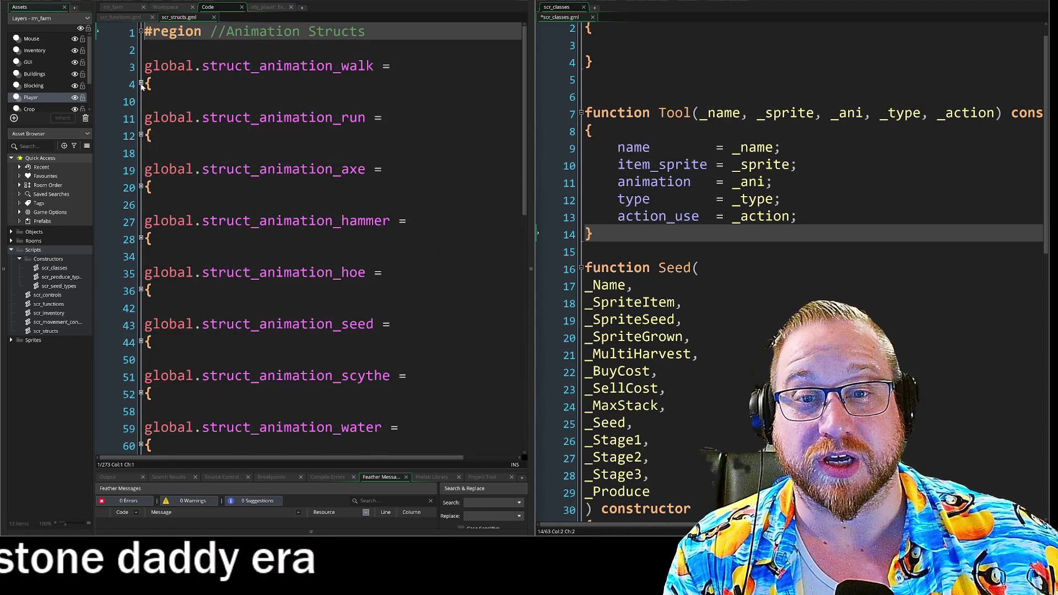
pyautogui.click(141, 84)
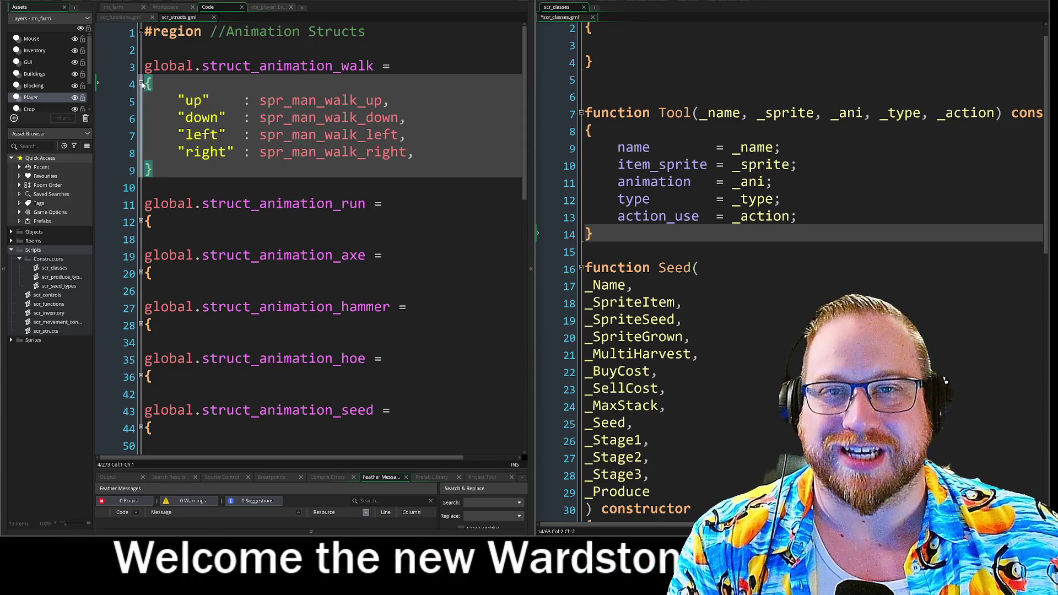
pyautogui.click(141, 83)
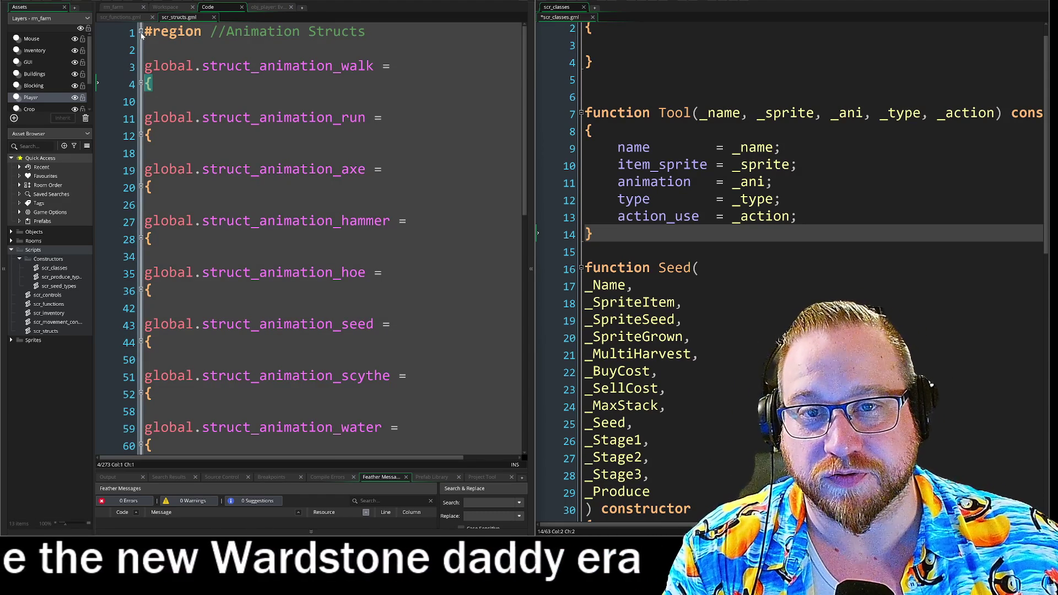
pyautogui.click(141, 34)
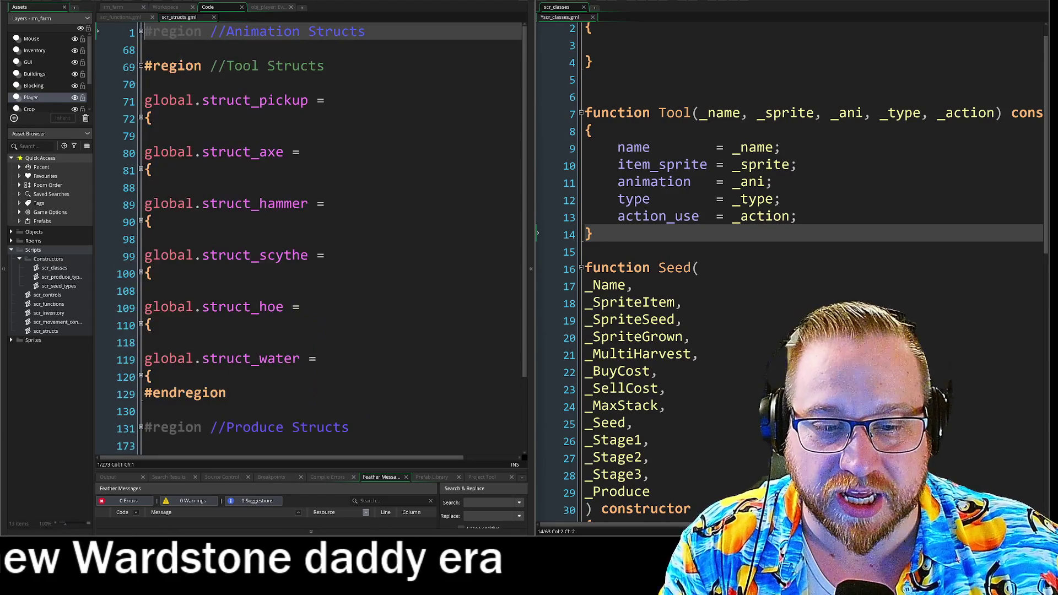
# Step: Unfold the Produce Structs and Seed Structs regions and expand struct_seed_turnip
pyautogui.scroll(-3, 309, 237)
pyautogui.click(141, 337)
pyautogui.scroll(-4, 142, 358)
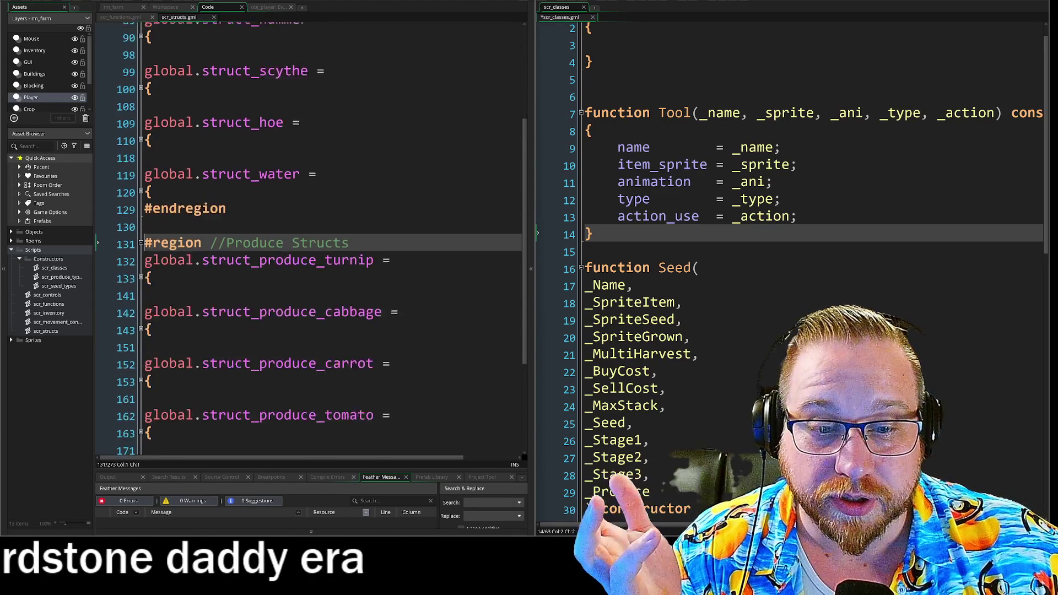
pyautogui.click(141, 373)
pyautogui.scroll(-2, 142, 374)
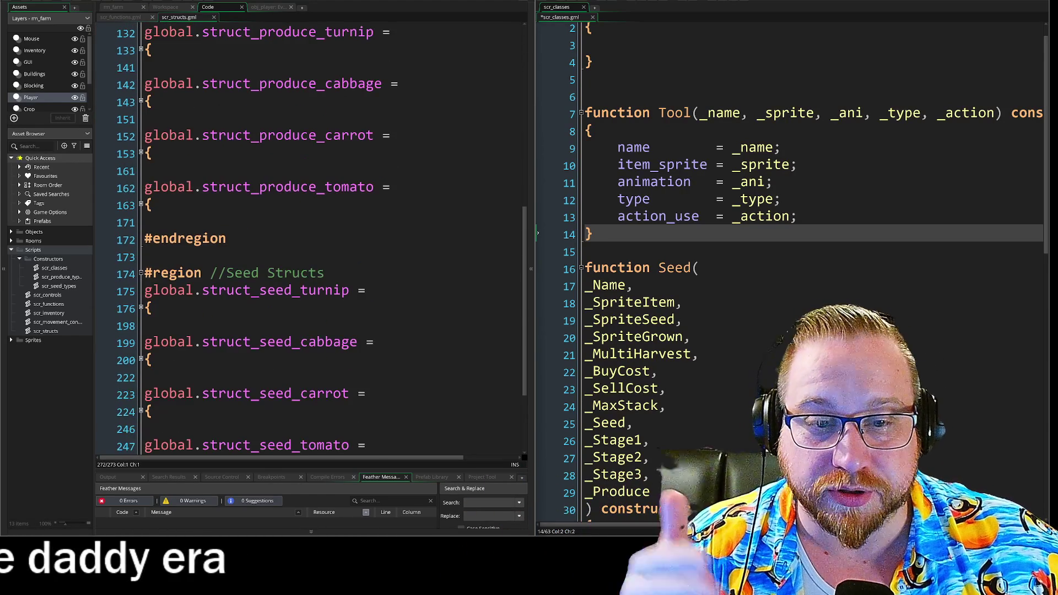
pyautogui.click(141, 308)
pyautogui.scroll(-2, 141, 312)
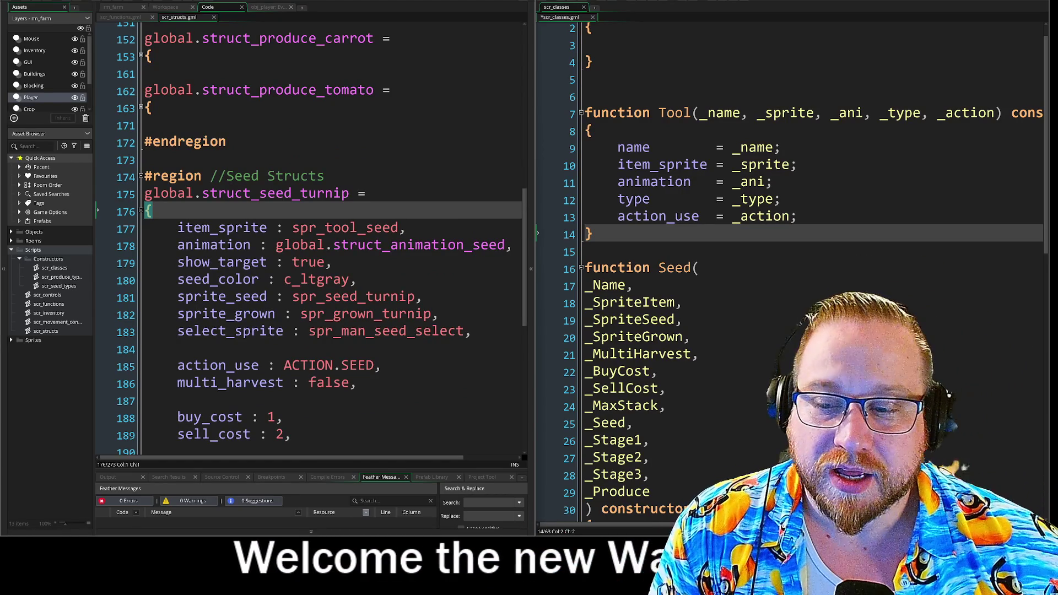
# Step: Inspect struct_seed_turnip's fields starting from item_sprite
pyautogui.click(153, 211)
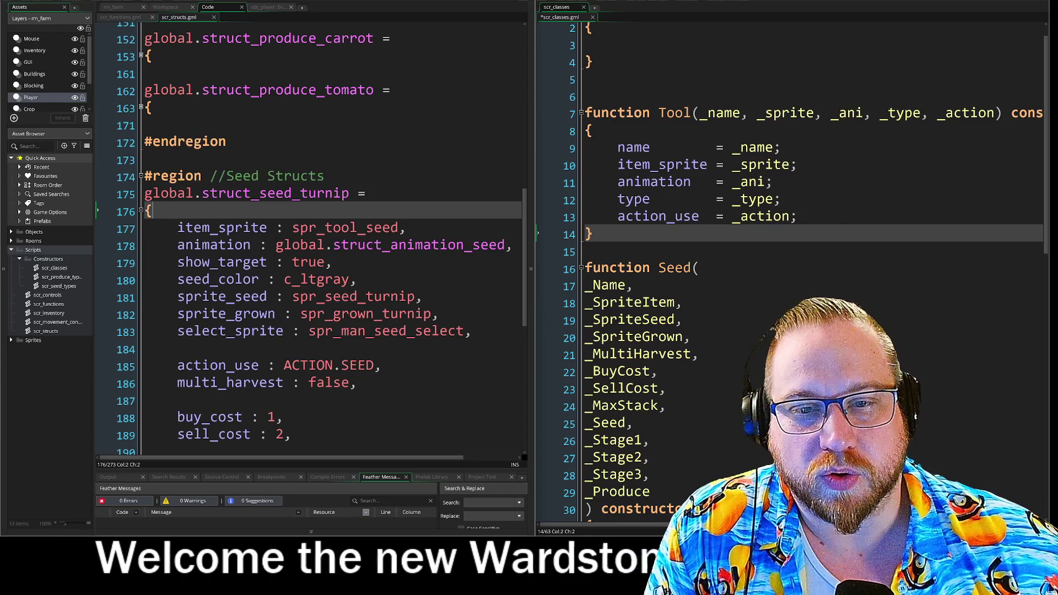
pyautogui.hotkey('ctrl', 'shift', 'Right')
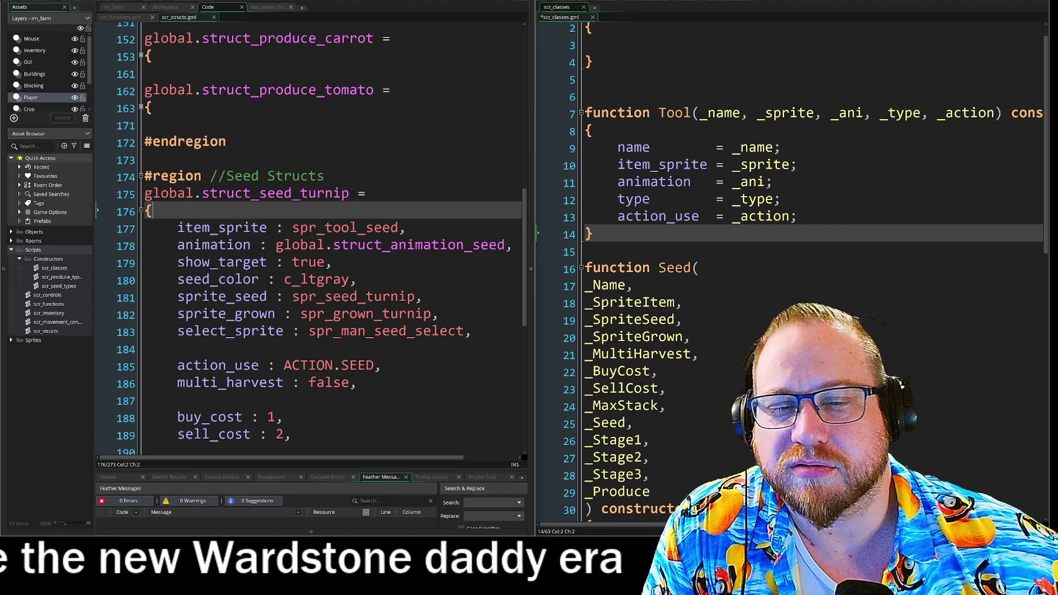
pyautogui.press('Left')
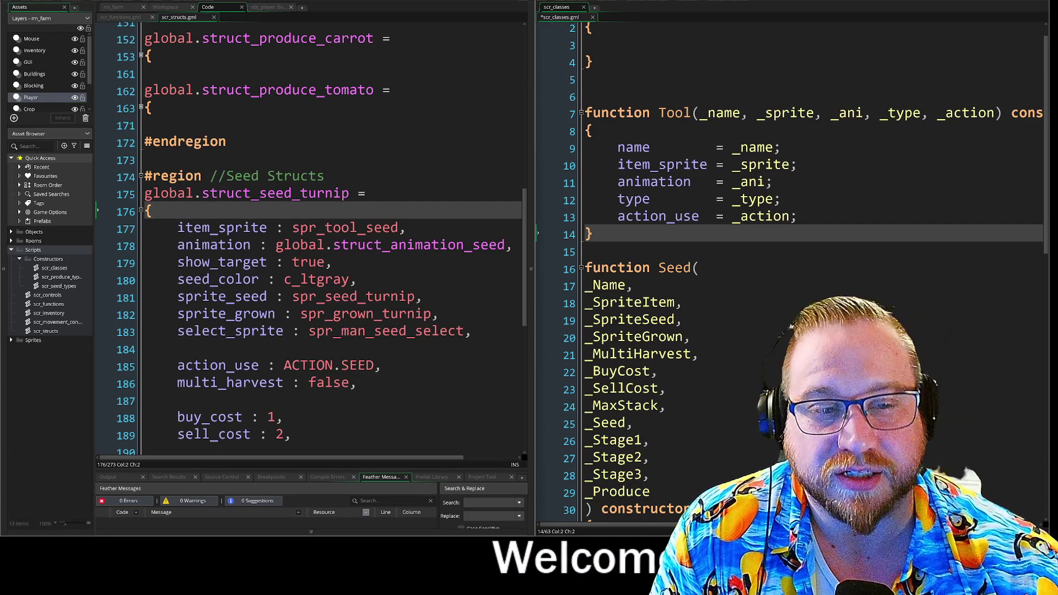
pyautogui.click(374, 193)
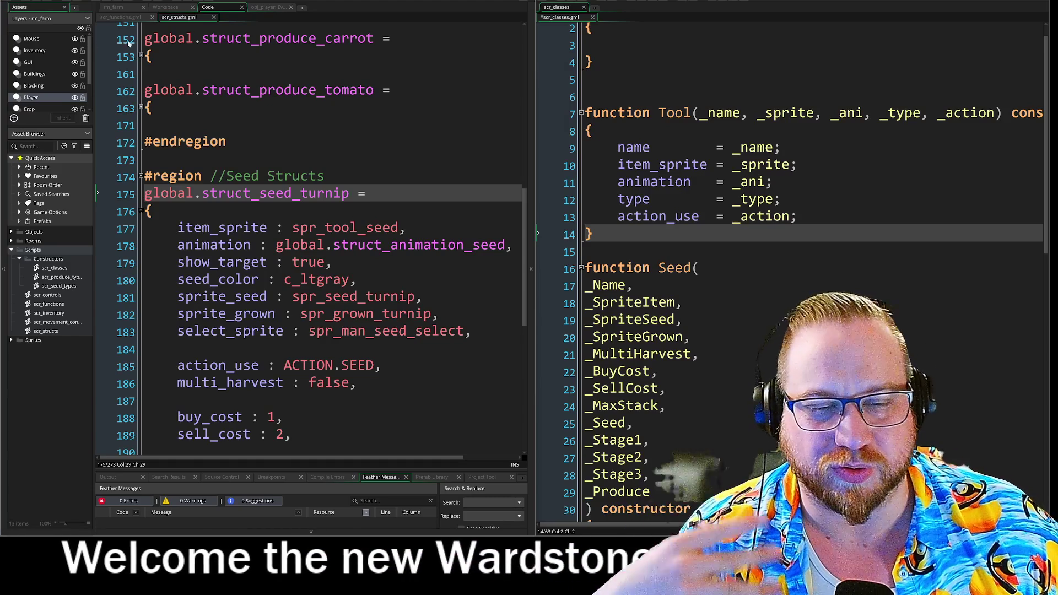
# Step: Scroll to the remaining seed structs and hide the messages panel with Ctrl+Alt+O
pyautogui.scroll(-4, 108, 43)
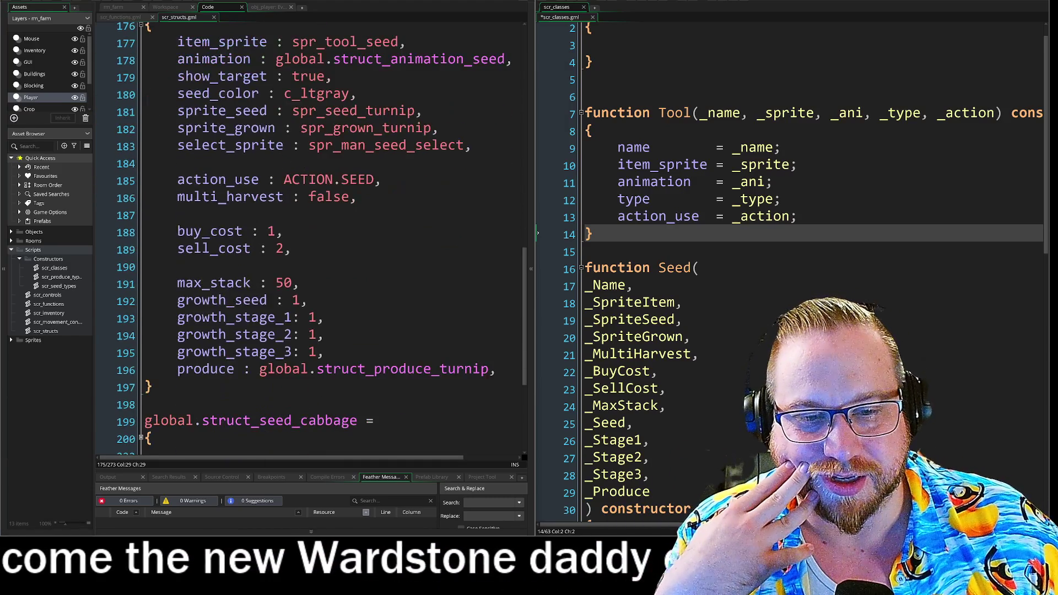
pyautogui.scroll(-4, 108, 43)
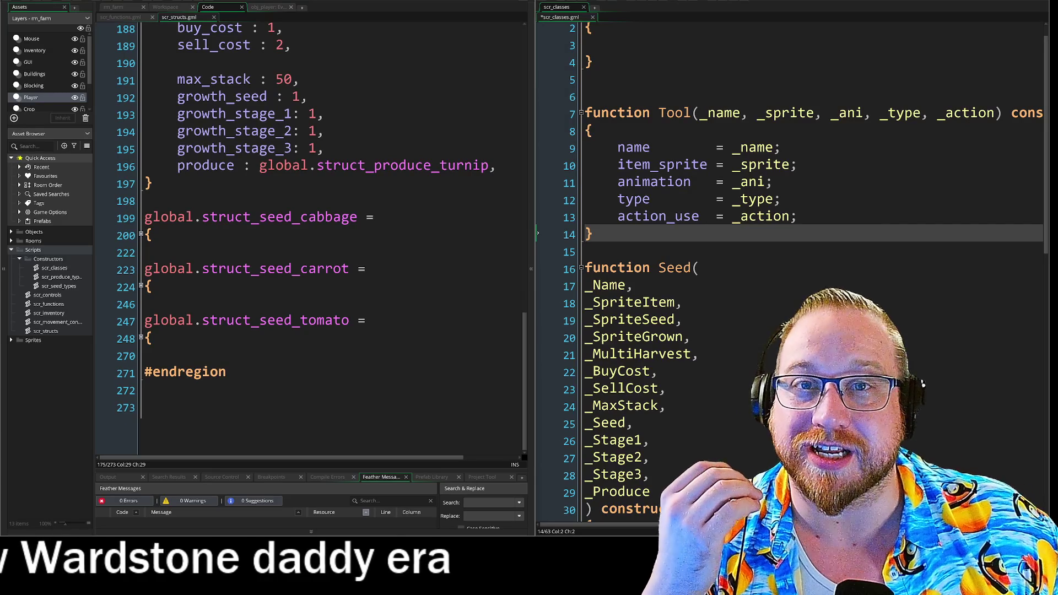
pyautogui.hotkey('ctrl', 'alt', 'o')
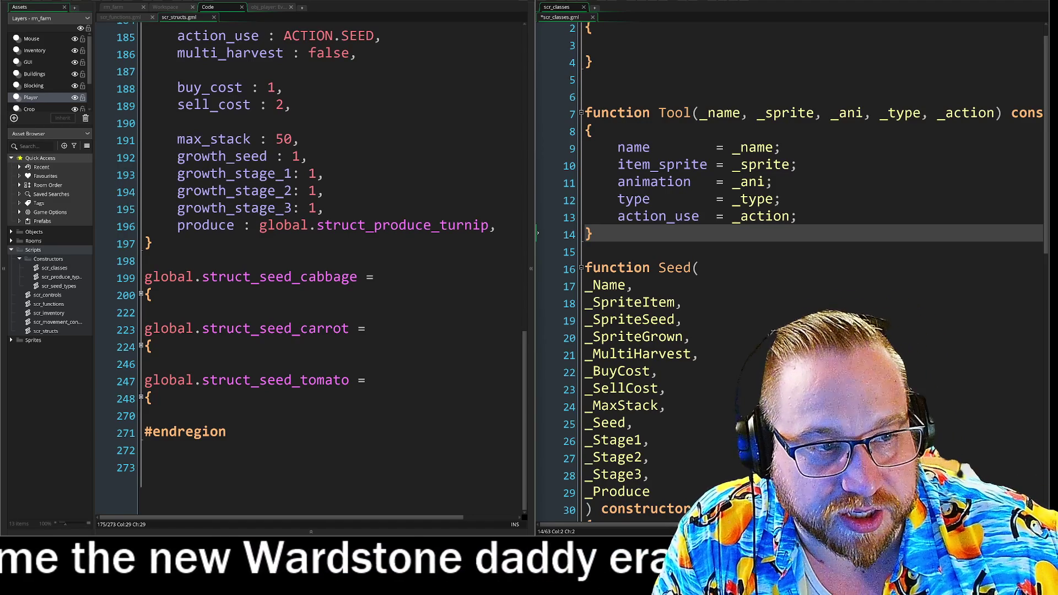
# Step: Indent action_use on line 13 to match the other Tool assignments
pyautogui.moveTo(617, 147); pyautogui.dragTo(585, 147)
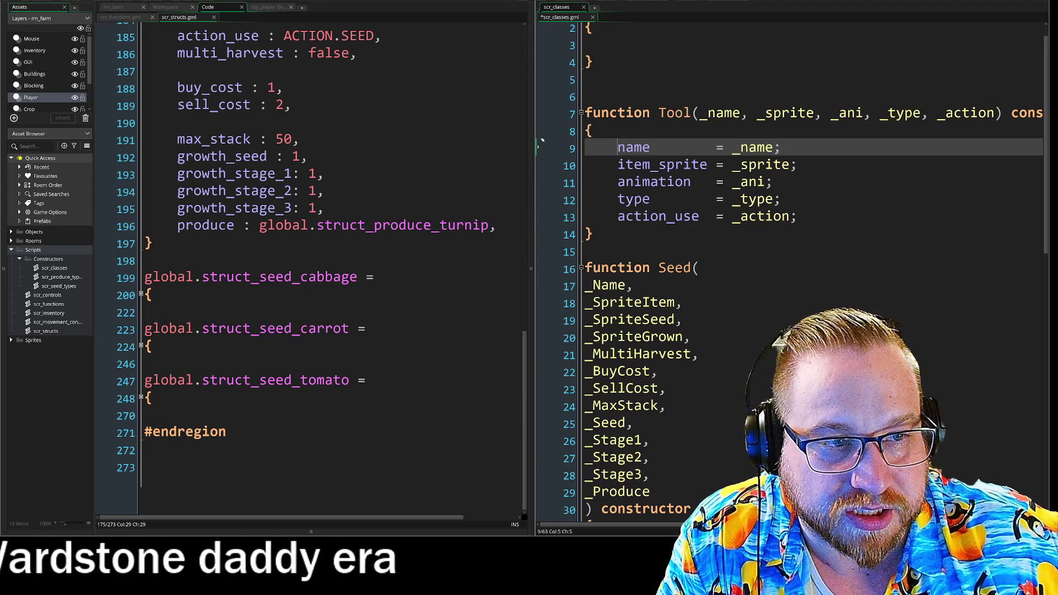
pyautogui.click(538, 164)
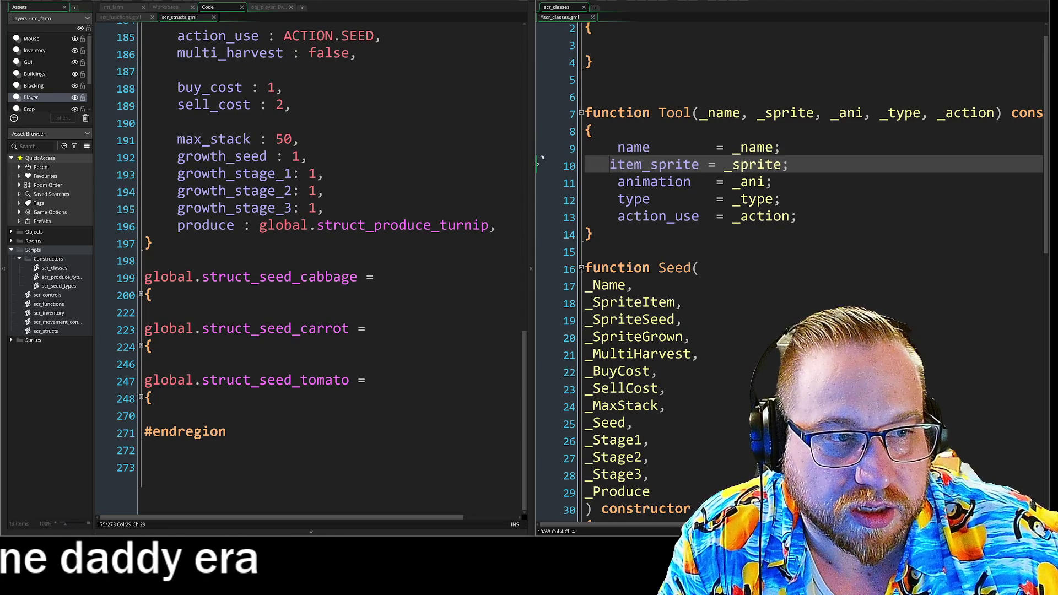
pyautogui.moveTo(617, 183)
pyautogui.mouseDown()
pyautogui.moveTo(593, 187)
pyautogui.moveTo(593, 221)
pyautogui.mouseUp()
pyautogui.press('Tab')
pyautogui.press('Down')
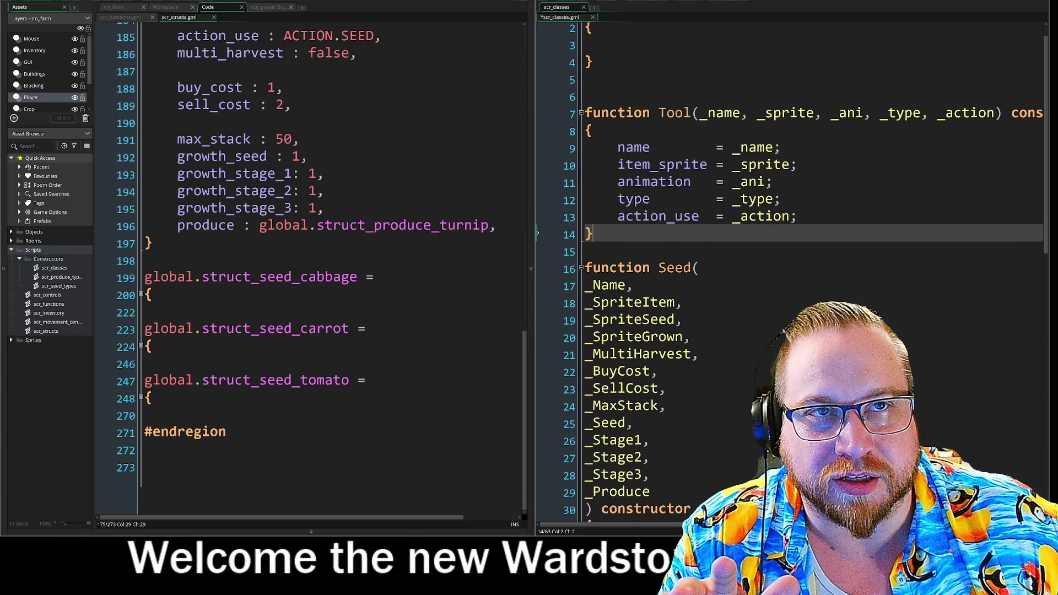
# Step: Try indenting lines 10–13 together, then undo the extra indent
pyautogui.click(586, 147)
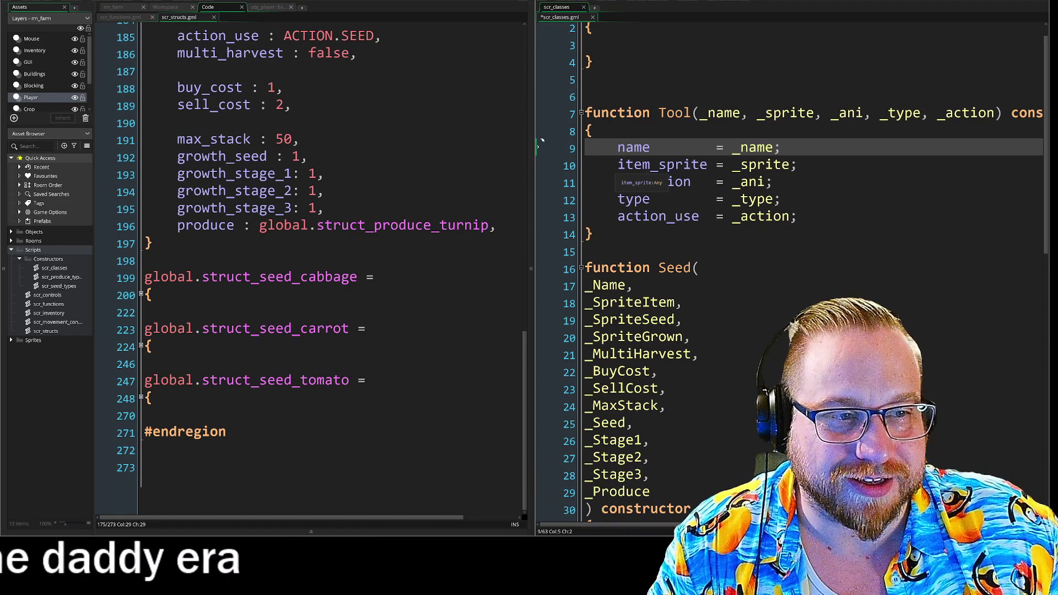
pyautogui.moveTo(585, 166); pyautogui.dragTo(585, 221)
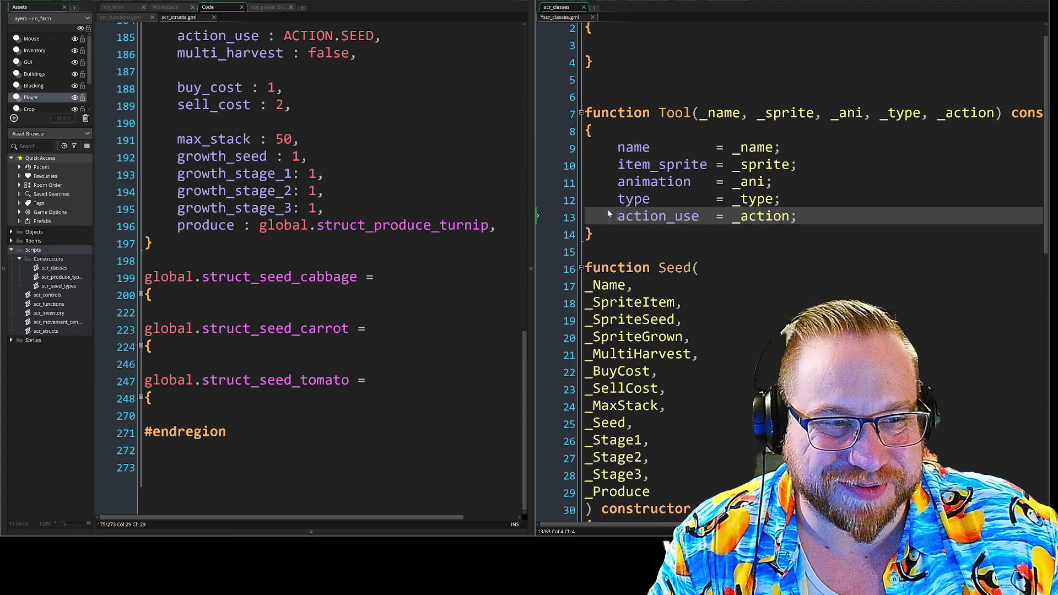
pyautogui.moveTo(585, 216); pyautogui.dragTo(588, 165)
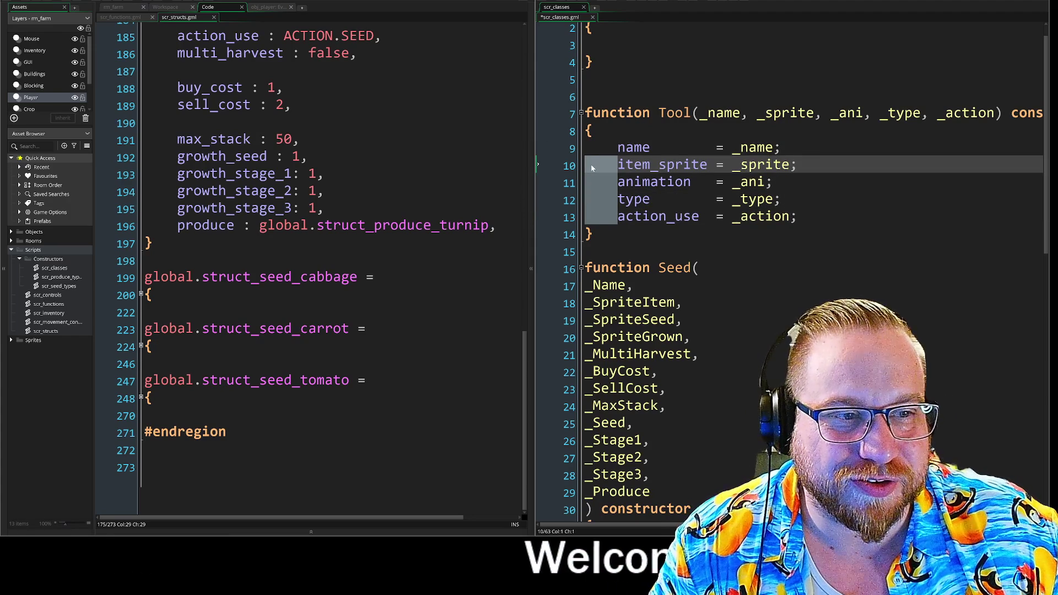
pyautogui.click(592, 235)
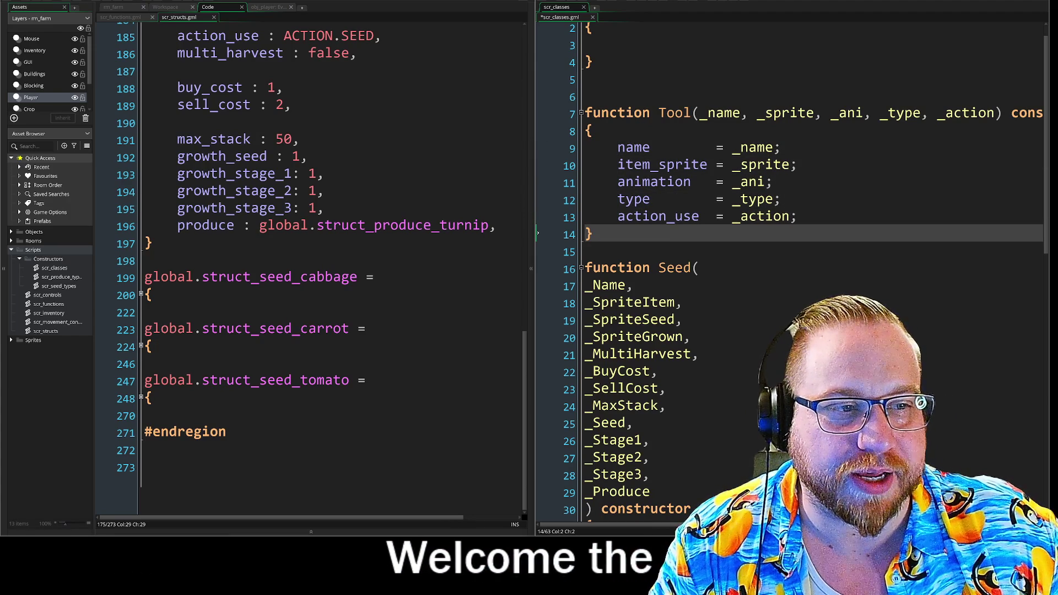
pyautogui.moveTo(585, 234)
pyautogui.mouseDown()
pyautogui.moveTo(585, 166)
pyautogui.moveTo(595, 165)
pyautogui.moveTo(604, 216)
pyautogui.mouseUp()
pyautogui.click(605, 192)
pyautogui.press('Tab')
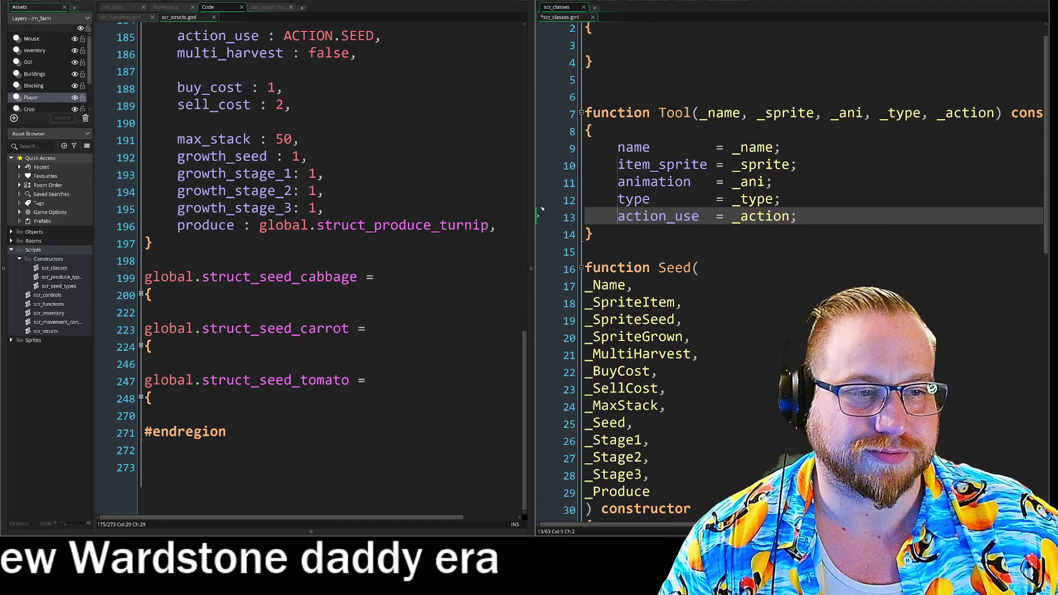
pyautogui.hotkey('ctrl', 'z')
pyautogui.click(611, 200)
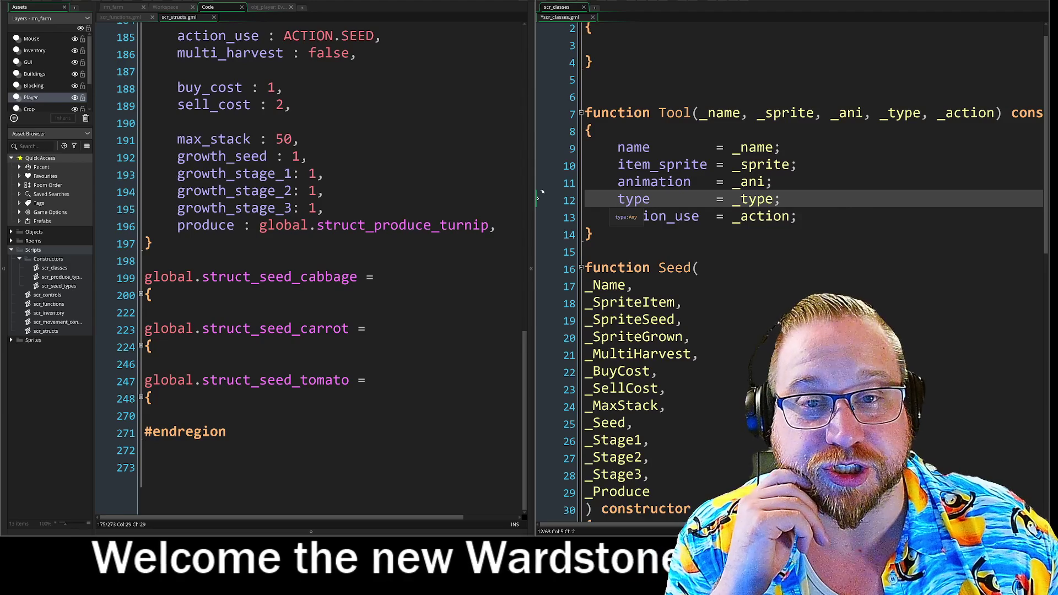
pyautogui.press('Down')
pyautogui.press('Down')
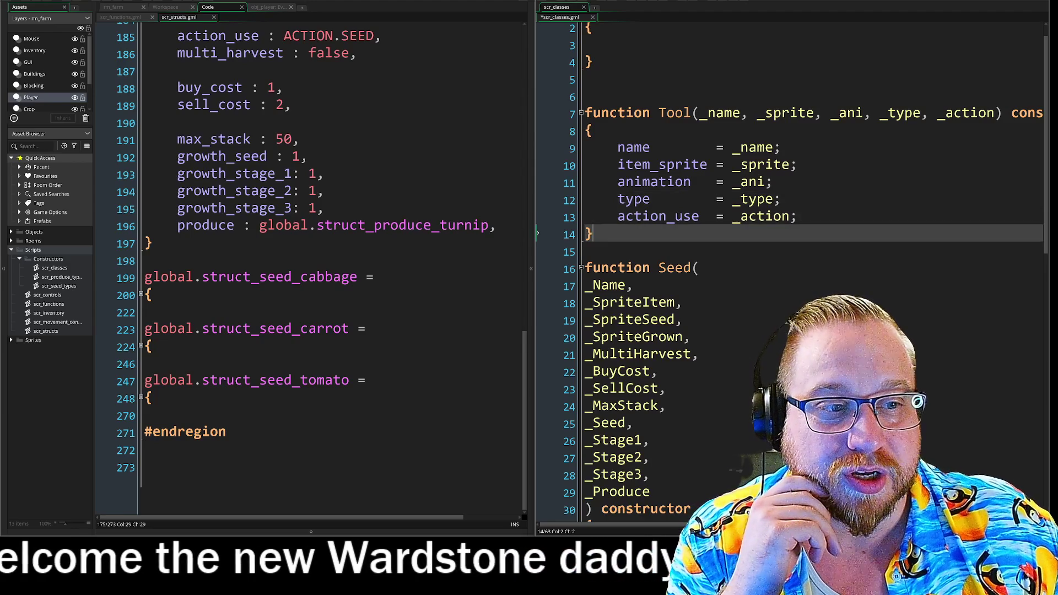
pyautogui.press('Down')
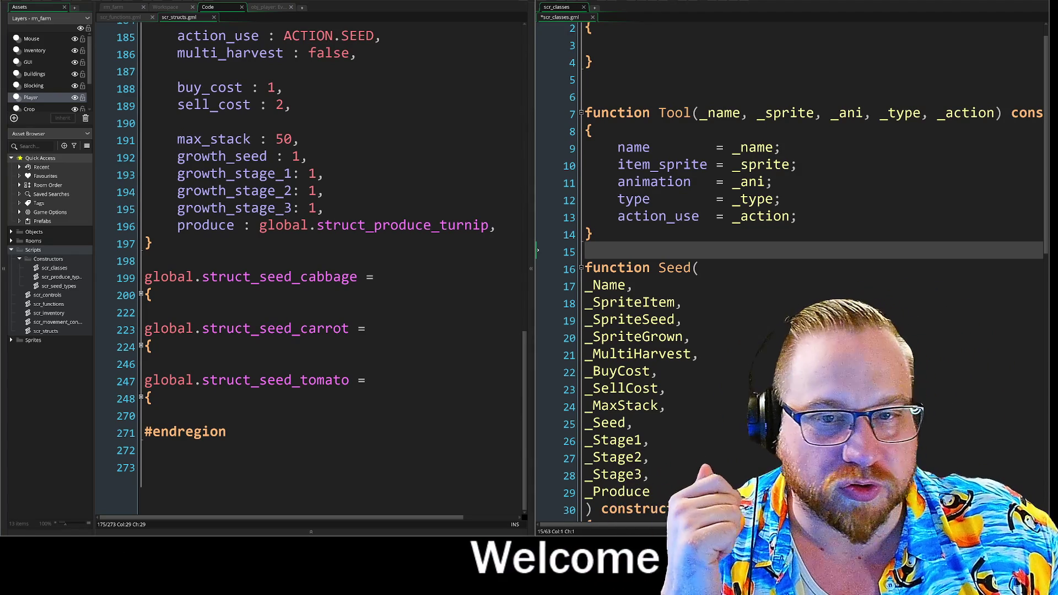
# Step: Fold struct_seed_turnip and collapse then re-expand the Seed Structs region
pyautogui.scroll(3, 308, 269)
pyautogui.scroll(1, 308, 270)
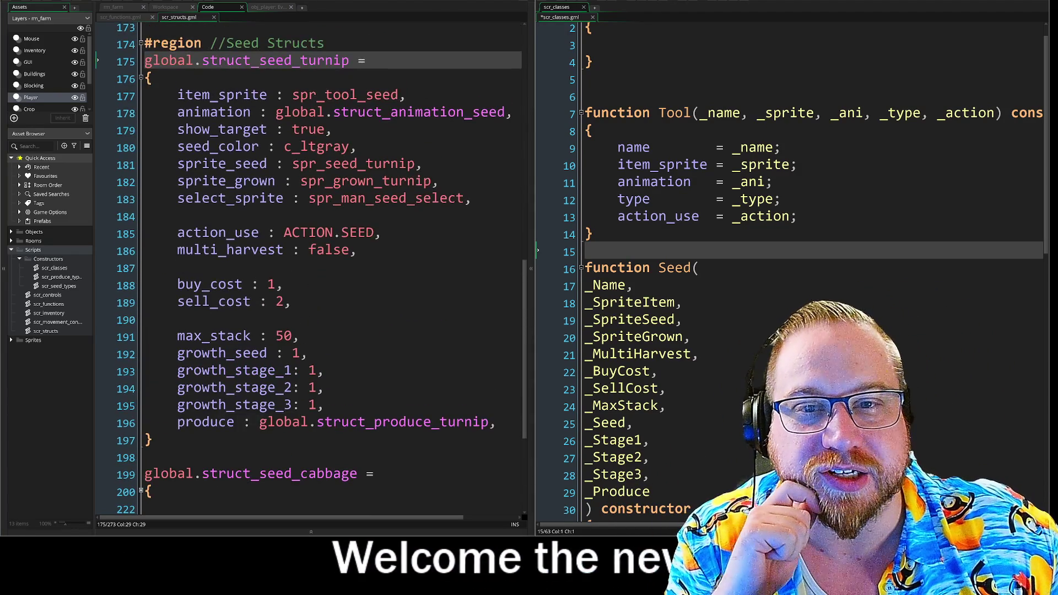
pyautogui.click(141, 87)
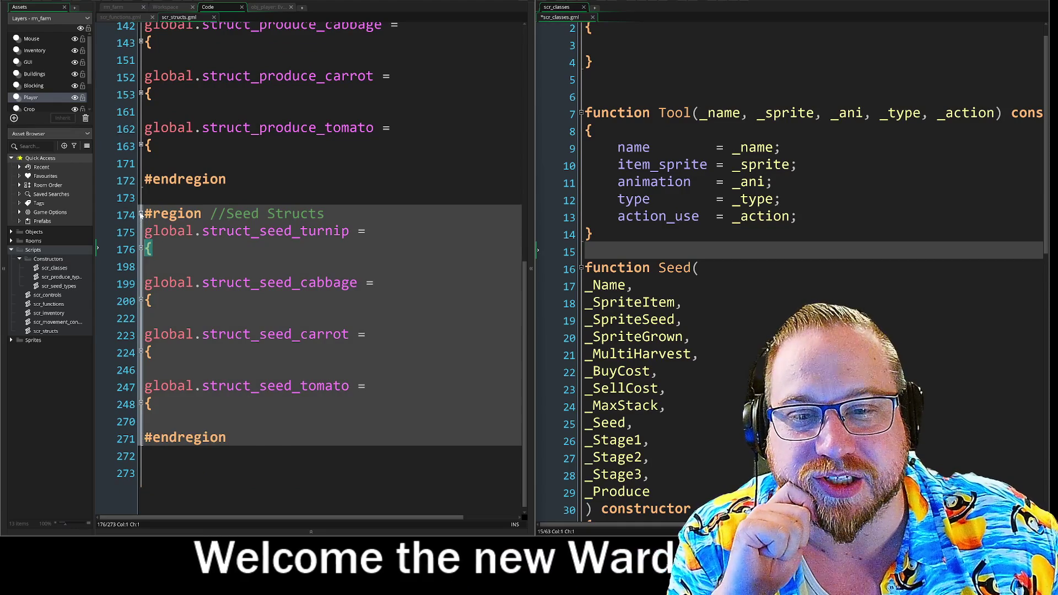
pyautogui.click(141, 214)
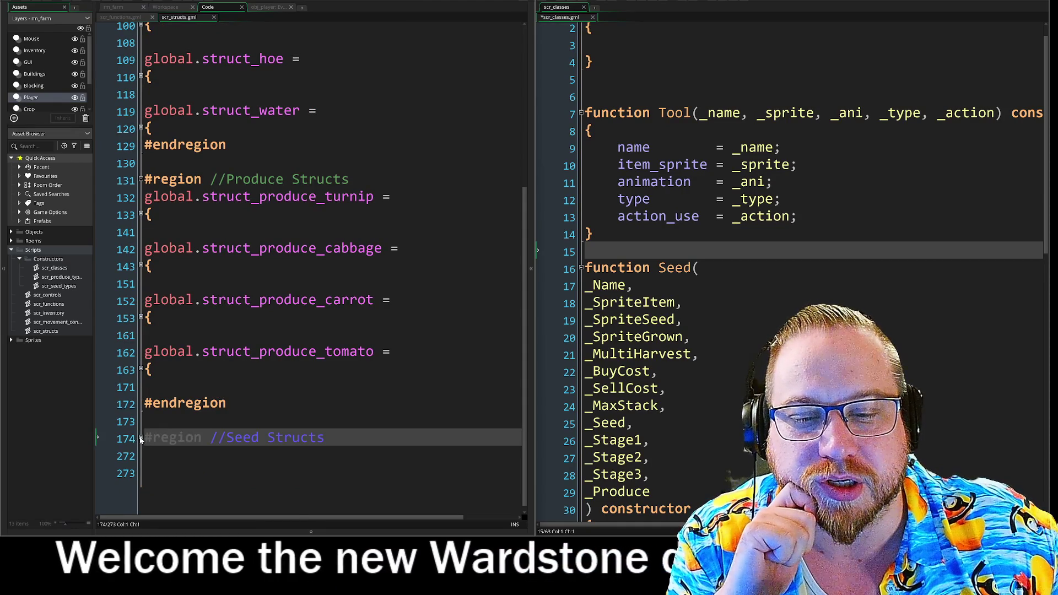
pyautogui.click(141, 437)
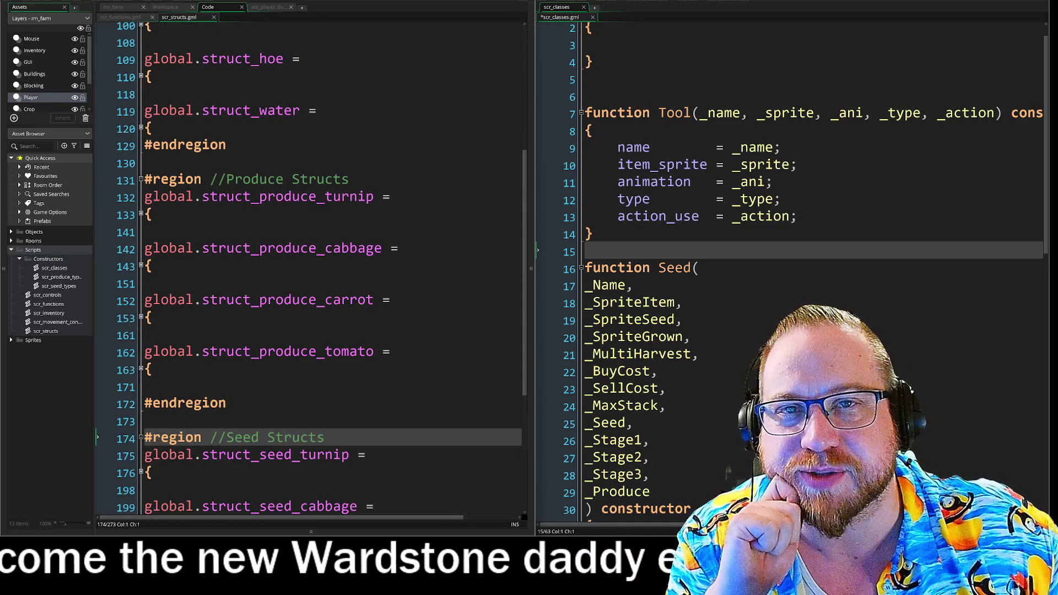
# Step: Return to the top of scr_structs and expand the Animation Structs region
pyautogui.scroll(4, 309, 269)
pyautogui.scroll(3, 308, 270)
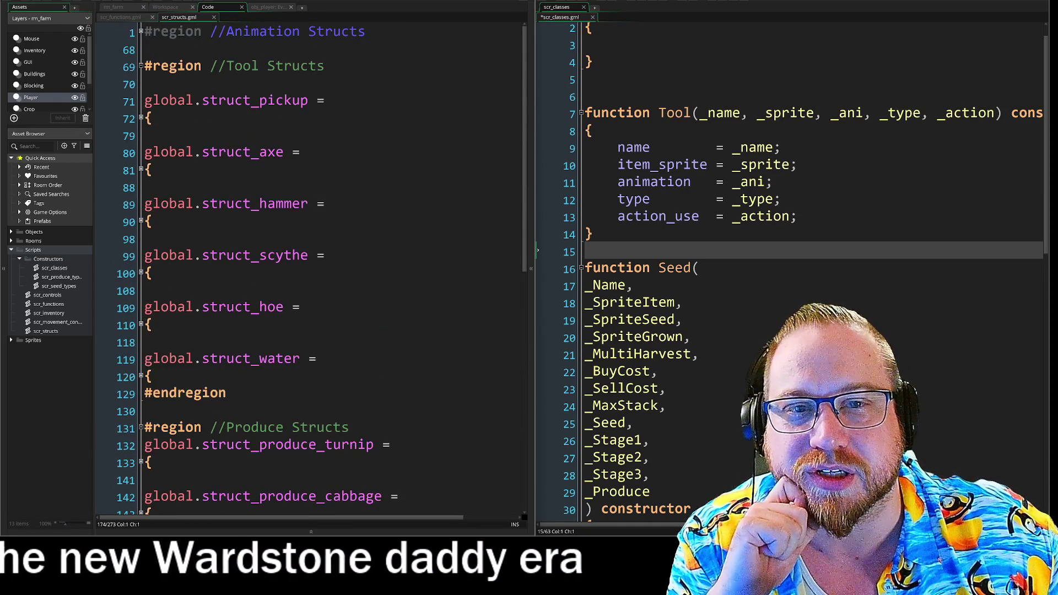
pyautogui.click(141, 32)
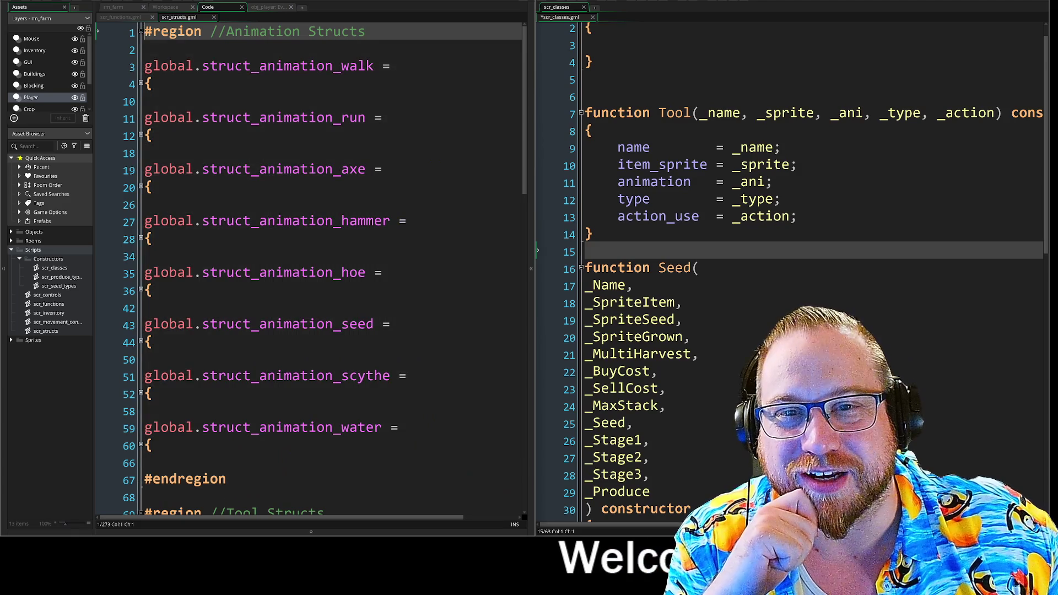
pyautogui.click(149, 50)
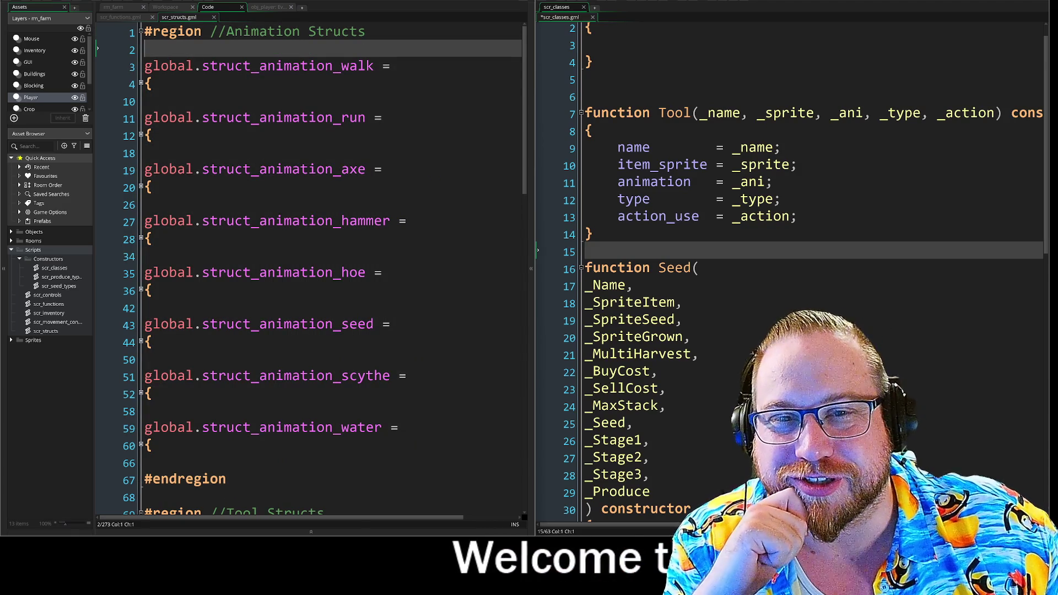
pyautogui.click(154, 84)
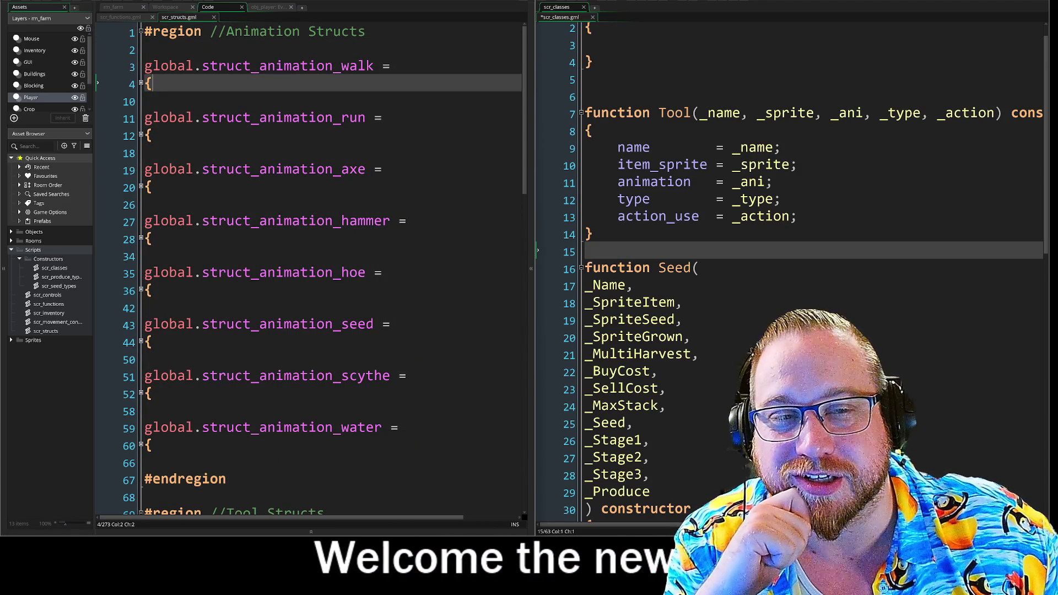
pyautogui.click(147, 102)
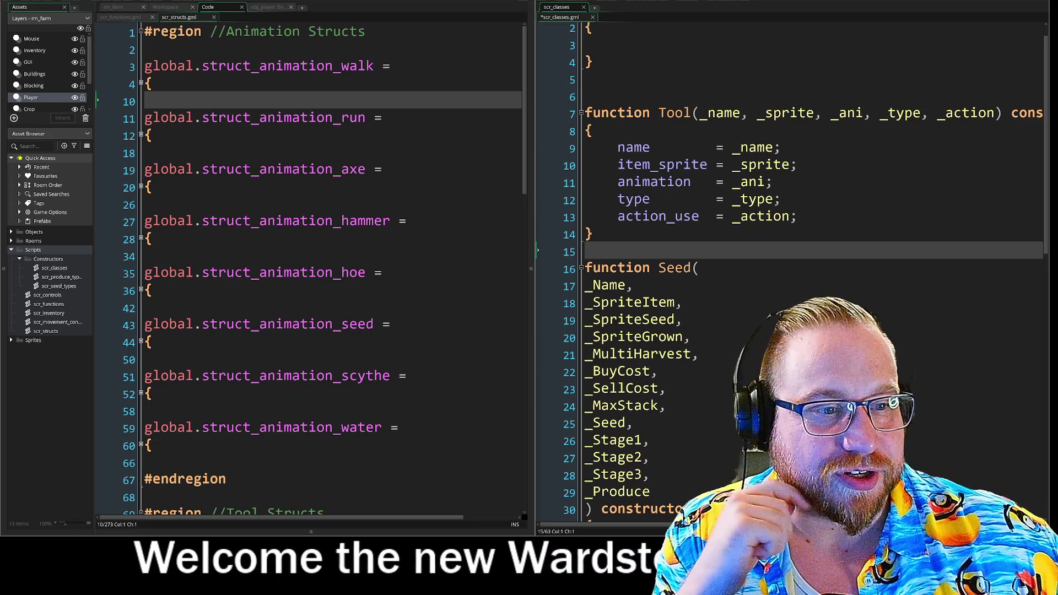
# Step: Widen the scr_classes code pane
pyautogui.moveTo(532, 286)
pyautogui.mouseDown()
pyautogui.moveTo(519, 285)
pyautogui.moveTo(562, 293)
pyautogui.mouseUp()
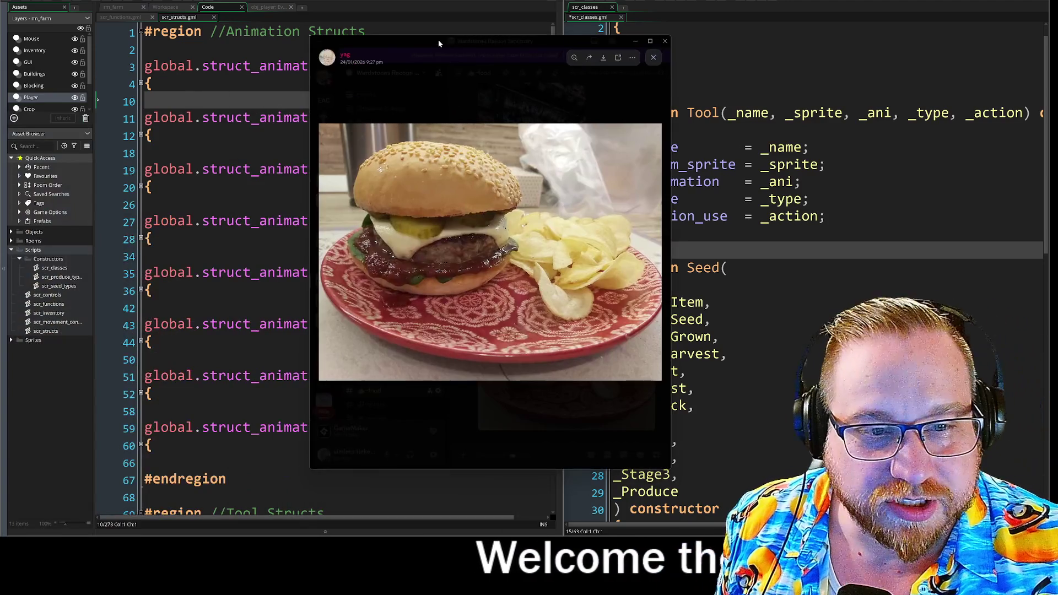
pyautogui.moveTo(438, 40)
pyautogui.mouseDown()
pyautogui.moveTo(425, 12)
pyautogui.moveTo(405, 26)
pyautogui.mouseUp()
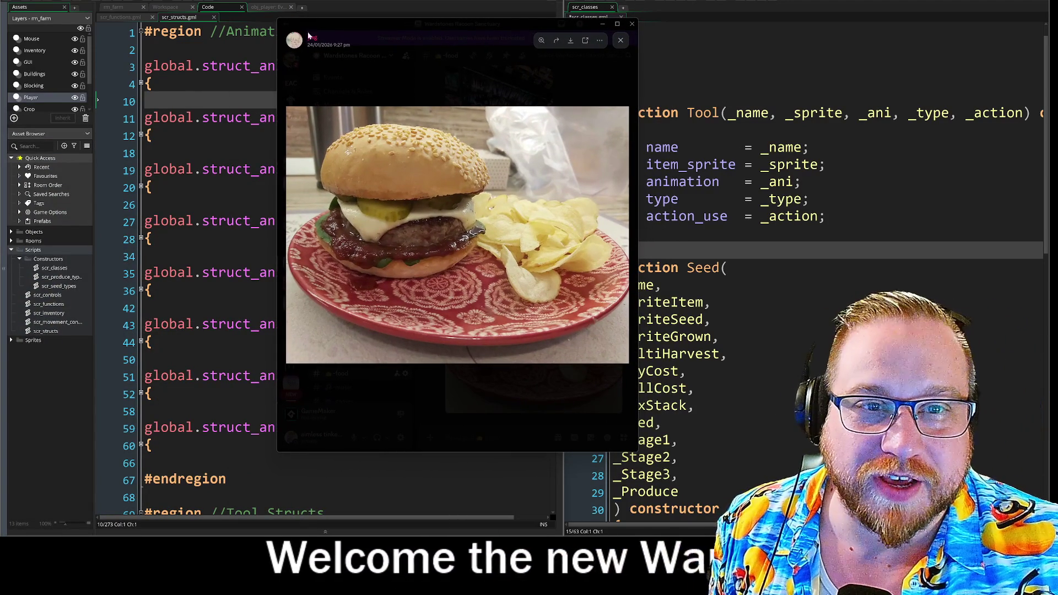
pyautogui.press('Escape')
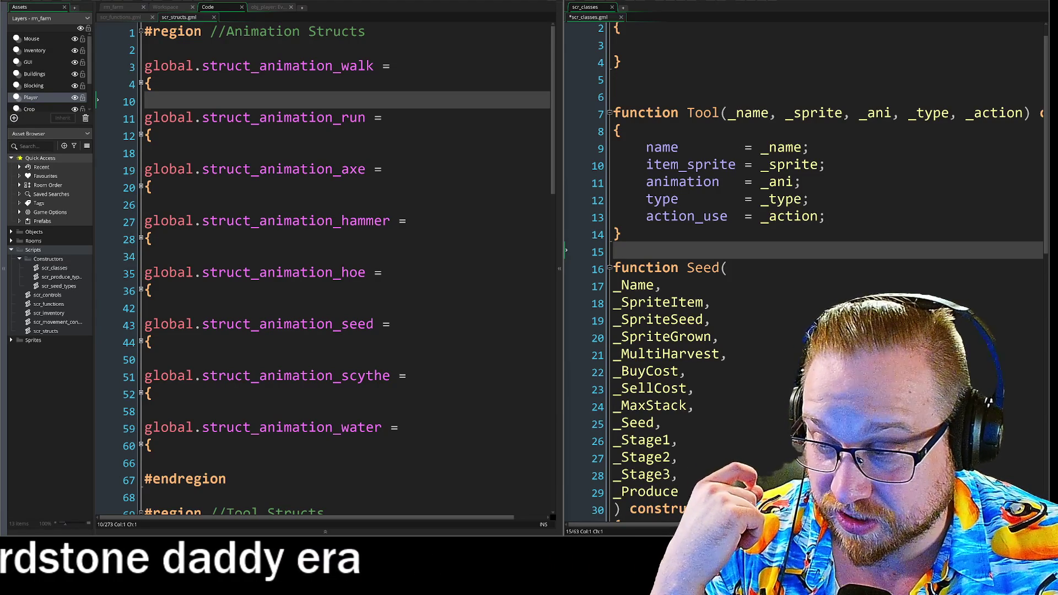
pyautogui.moveTo(0, 48)
pyautogui.mouseDown()
pyautogui.moveTo(252, 49)
pyautogui.moveTo(295, 13)
pyautogui.mouseUp()
pyautogui.moveTo(528, 447); pyautogui.dragTo(798, 461)
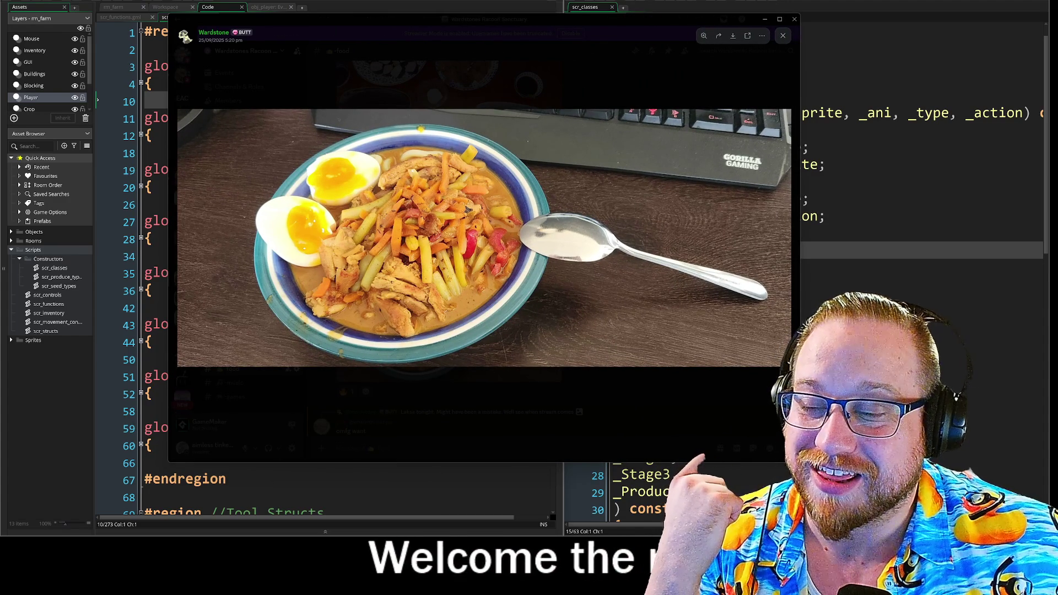
pyautogui.moveTo(799, 462)
pyautogui.mouseDown()
pyautogui.moveTo(870, 427)
pyautogui.moveTo(621, 435)
pyautogui.moveTo(618, 422)
pyautogui.moveTo(661, 425)
pyautogui.mouseUp()
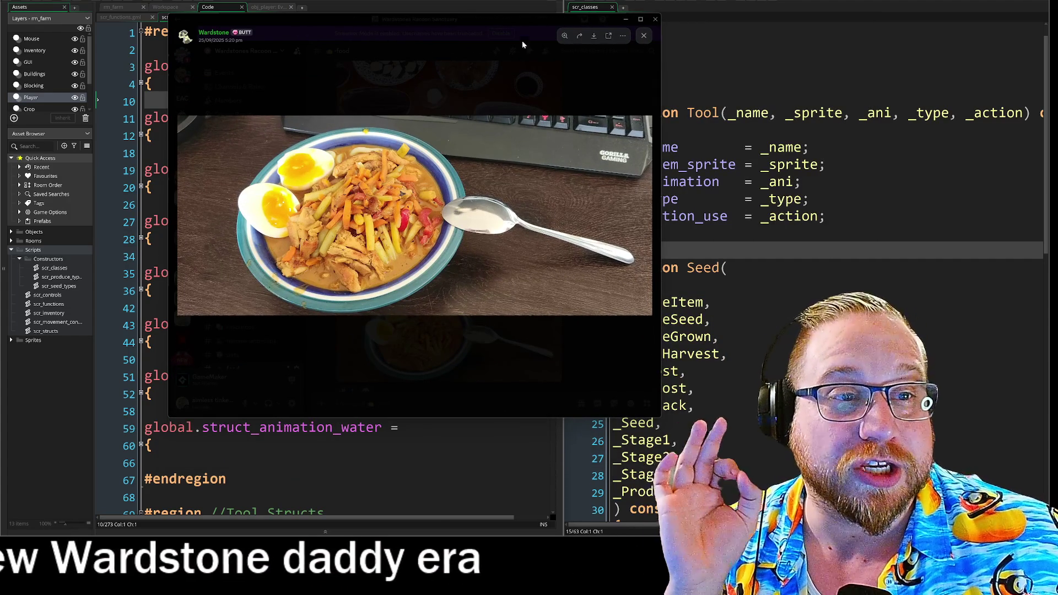
pyautogui.click(646, 19)
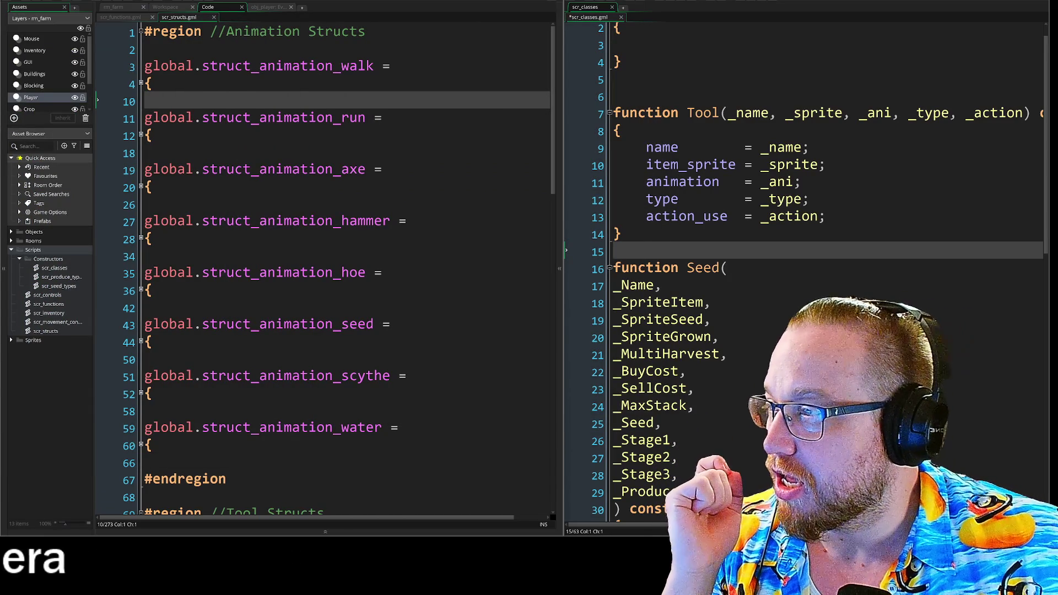
pyautogui.hotkey('alt', 'Tab')
pyautogui.moveTo(220, 25); pyautogui.dragTo(339, 15)
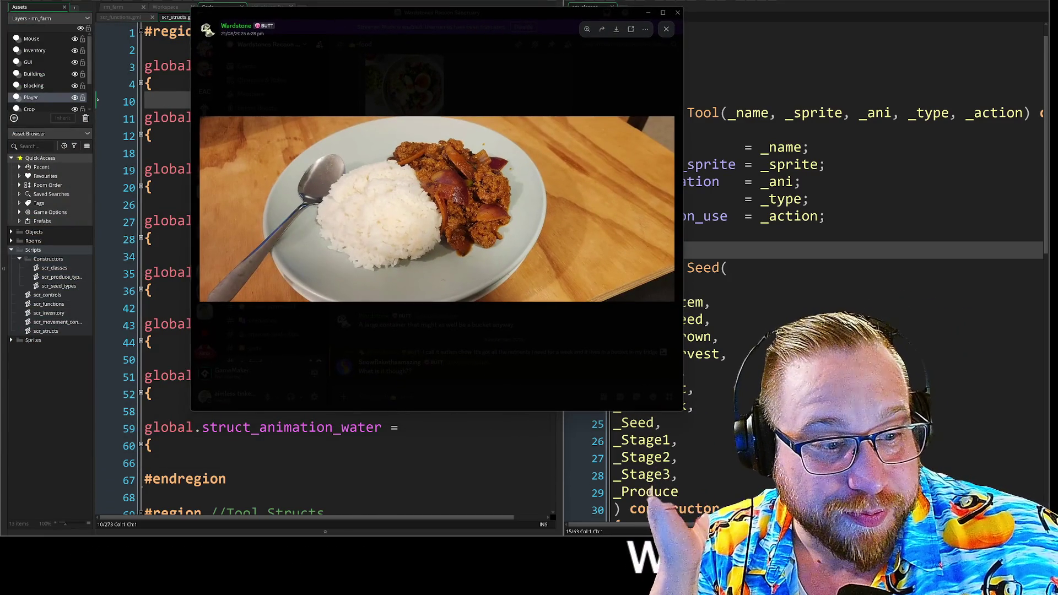
# Step: Enlarge the rice-and-stew photo, then open the vegetable stew photo in the viewer
pyautogui.moveTo(682, 411); pyautogui.dragTo(865, 449)
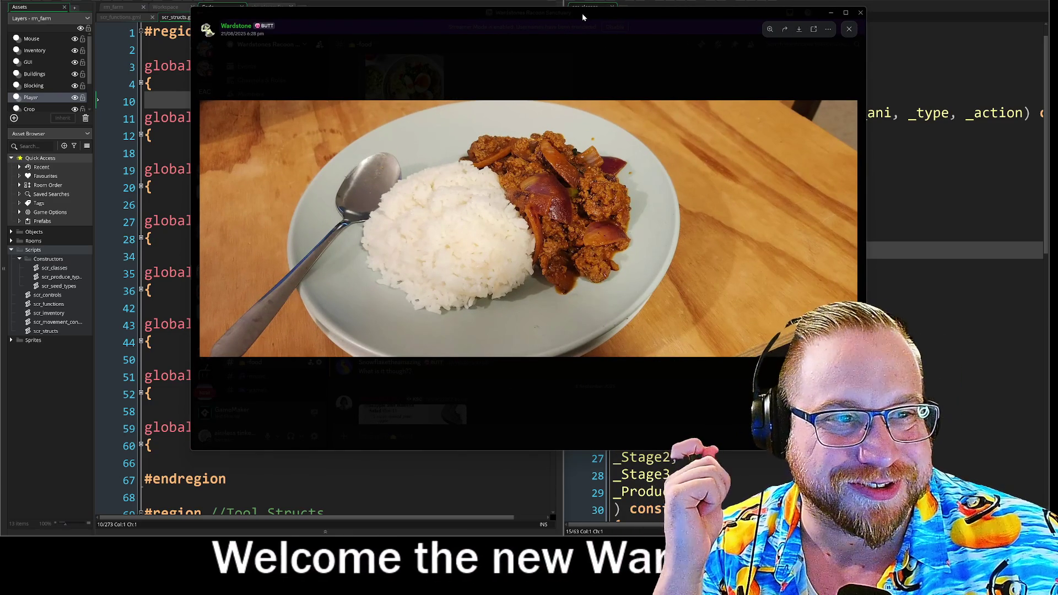
pyautogui.press('super+Down')
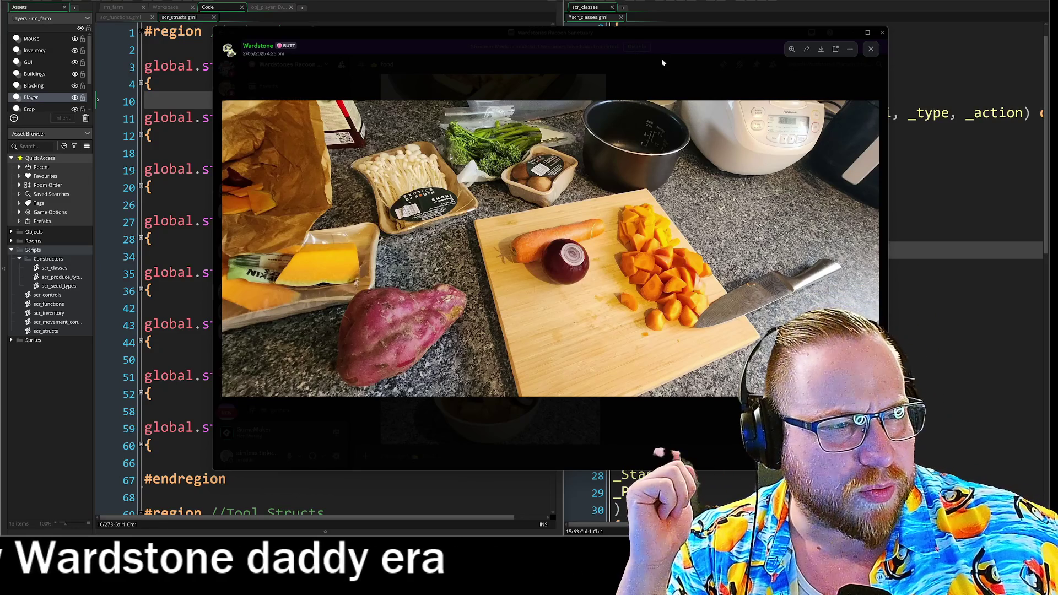
pyautogui.click(699, 432)
pyautogui.click(474, 380)
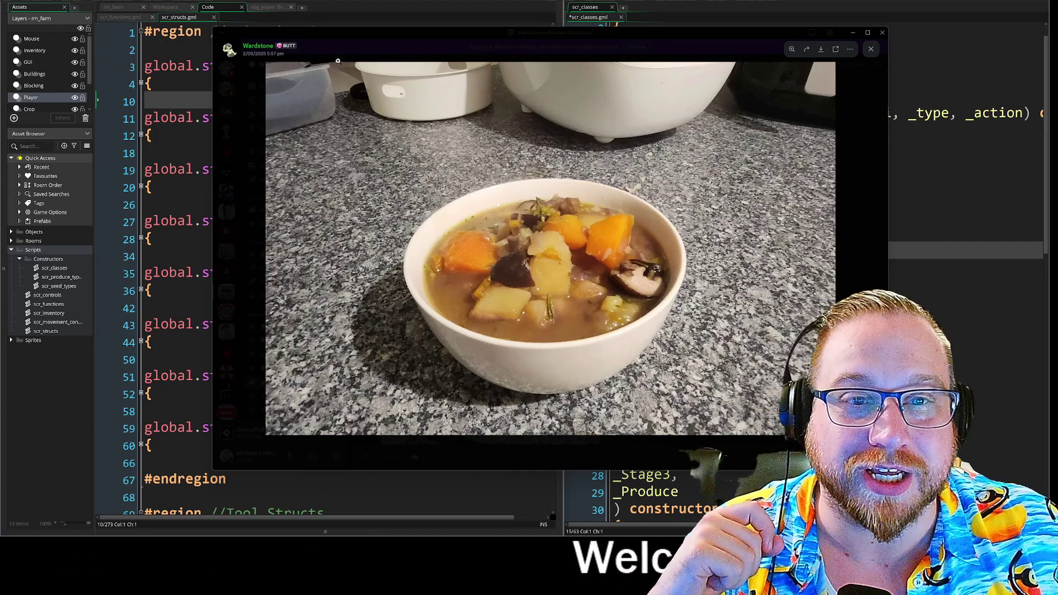
pyautogui.press('Escape')
# Step: Save the DM's live-stream preview image into the Pictures\Card Game folder
pyautogui.click(226, 68)
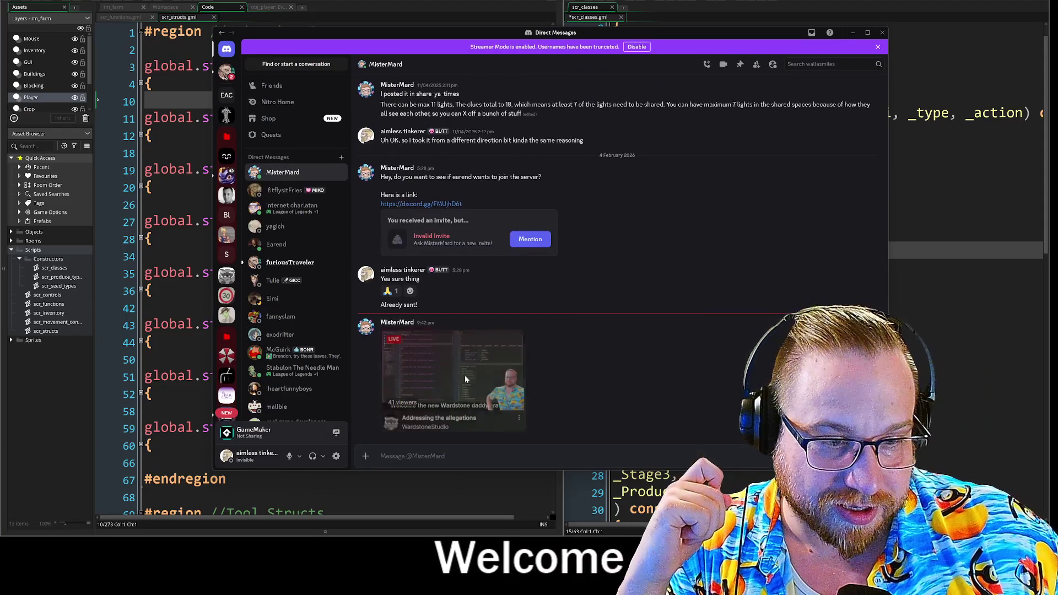
pyautogui.click(475, 365)
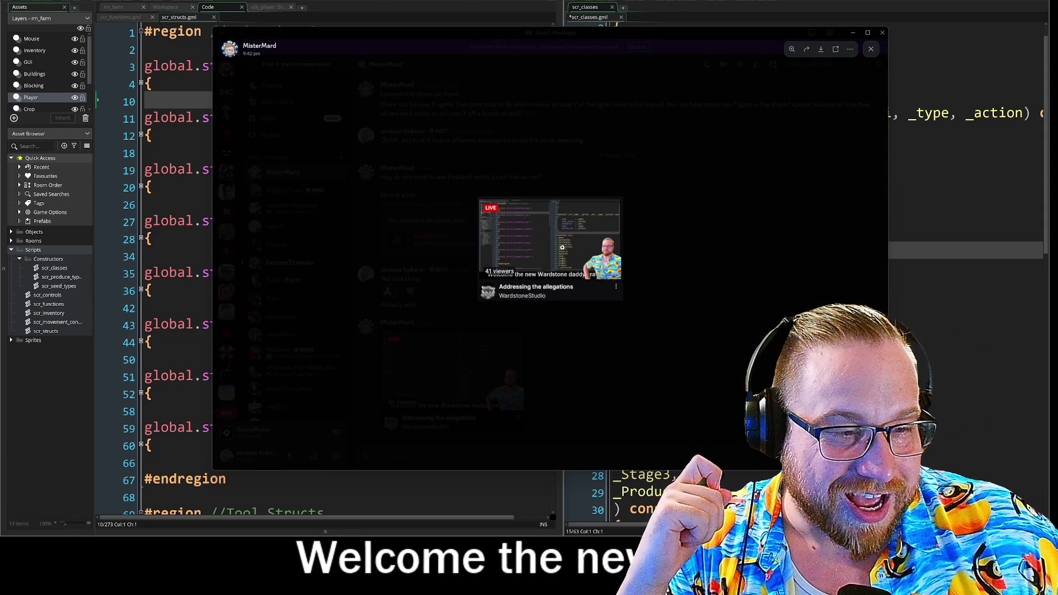
pyautogui.click(583, 254)
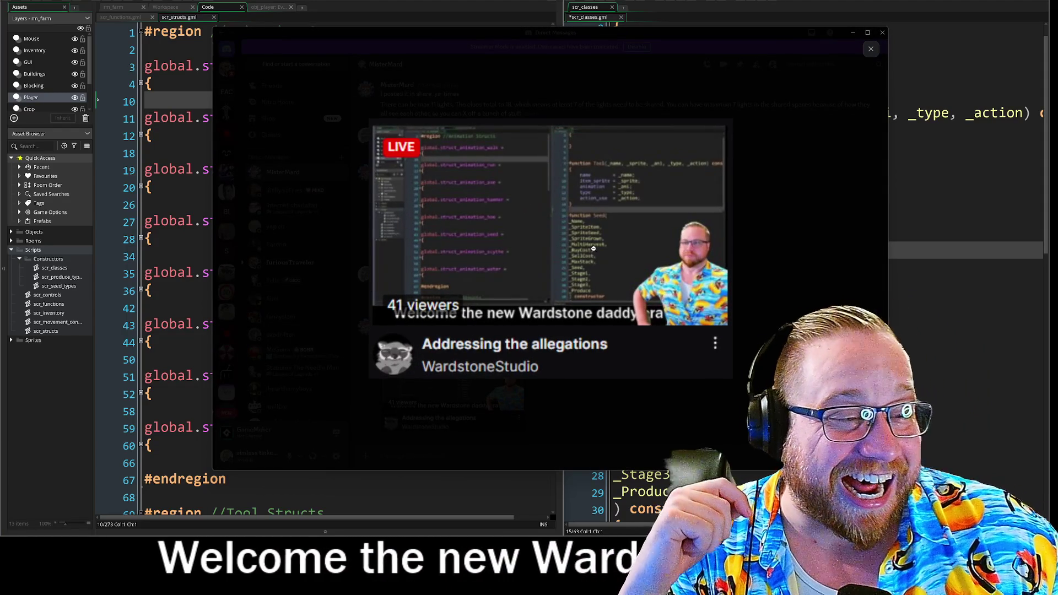
pyautogui.rightClick(603, 246)
pyautogui.click(624, 270)
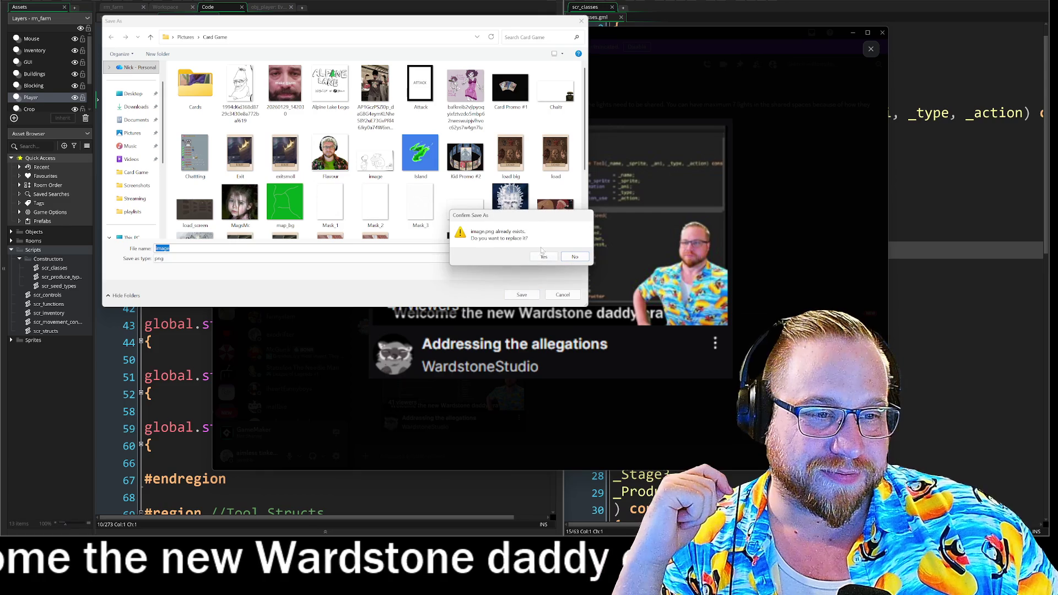
pyautogui.write('fffffff')
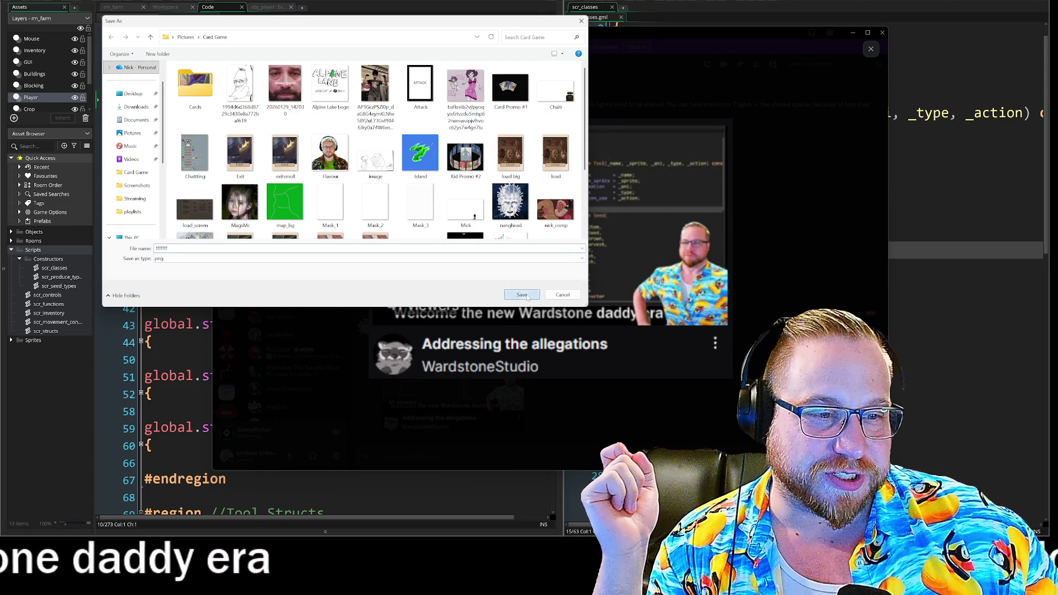
pyautogui.click(522, 295)
# Step: Copy the stream preview image to the clipboard, close it, and move the chile relleno search
pyautogui.rightClick(558, 249)
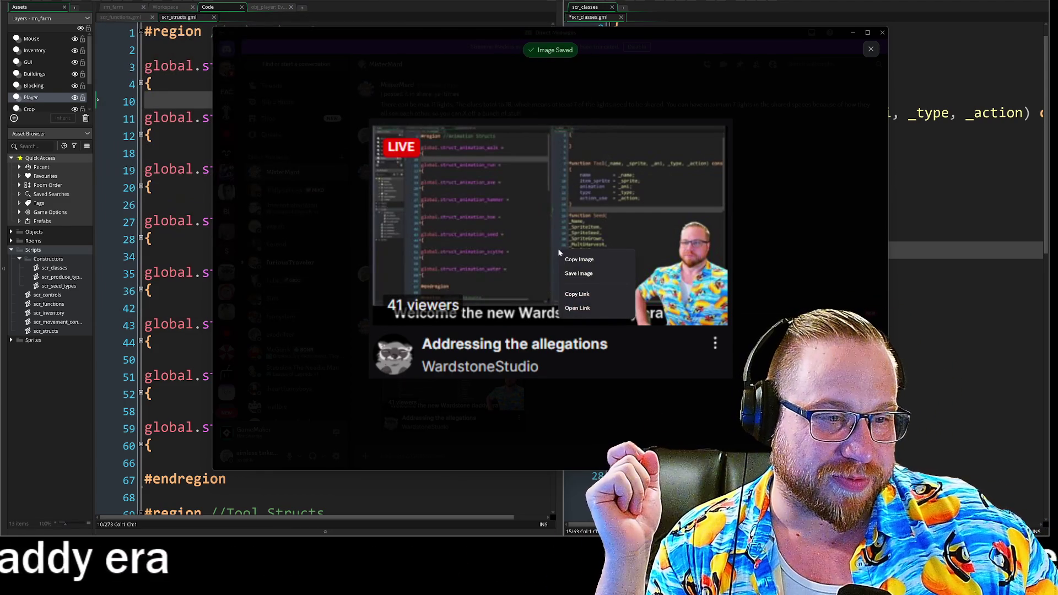
pyautogui.click(593, 264)
pyautogui.click(764, 223)
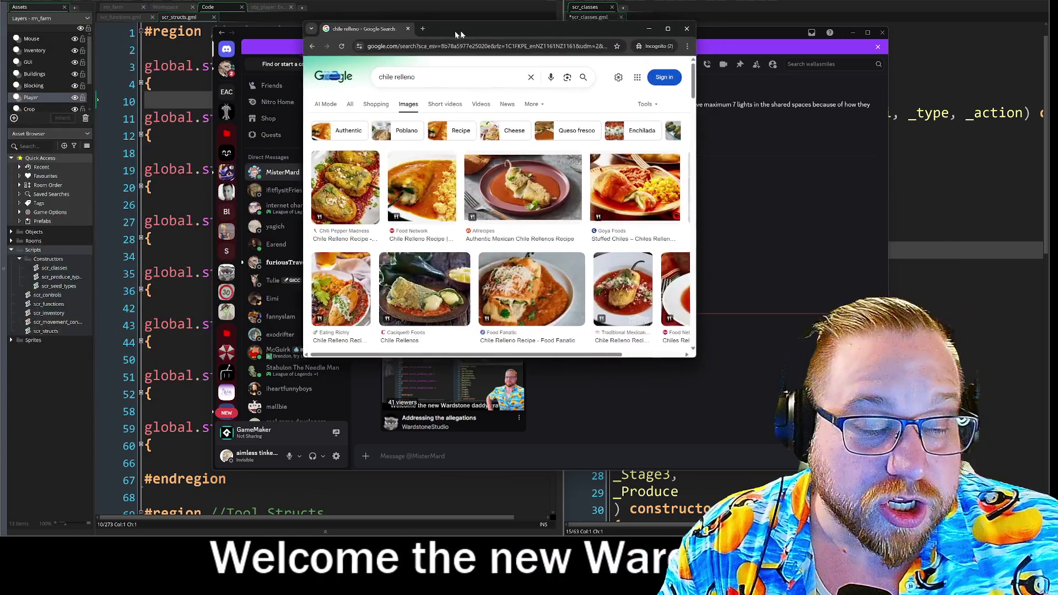
pyautogui.moveTo(461, 31); pyautogui.dragTo(361, 24)
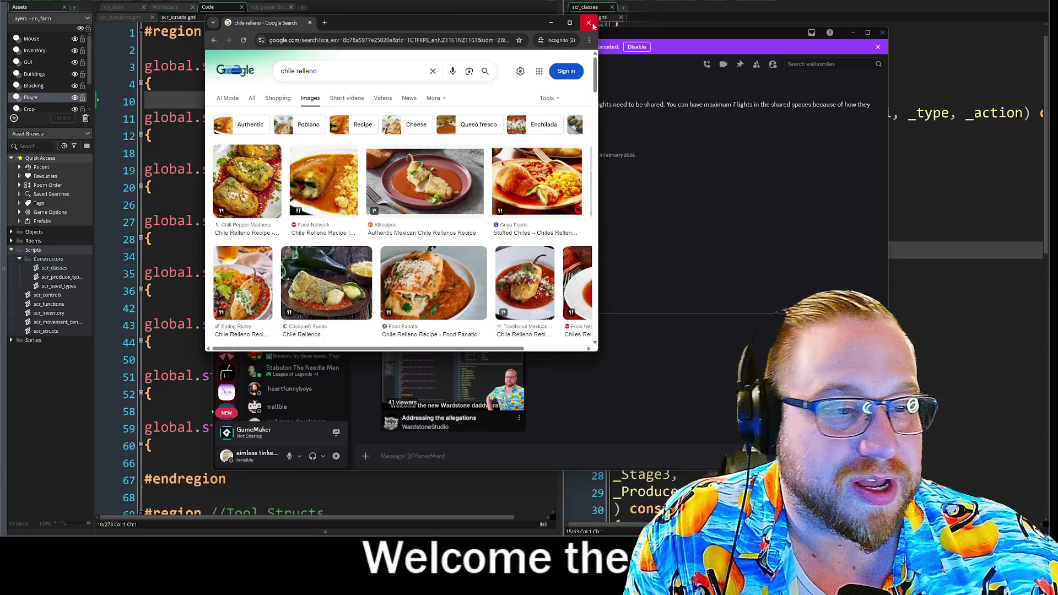
# Step: Close the chile relleno search, move Discord aside, and bring the takeaway food photo onscreen
pyautogui.click(589, 22)
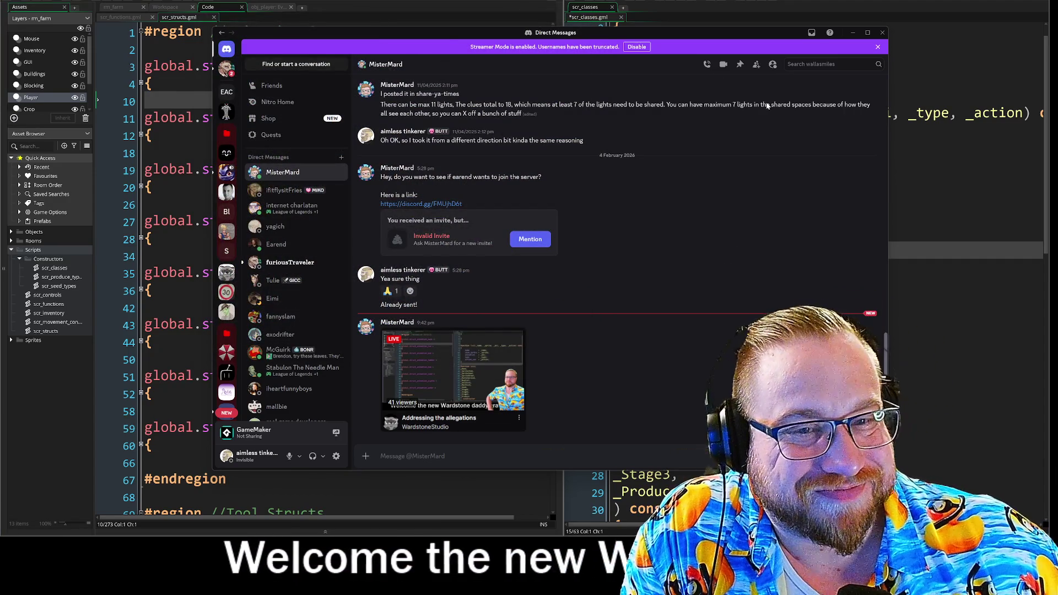
pyautogui.moveTo(716, 33); pyautogui.dragTo(138, 57)
pyautogui.hotkey('alt', 'Tab')
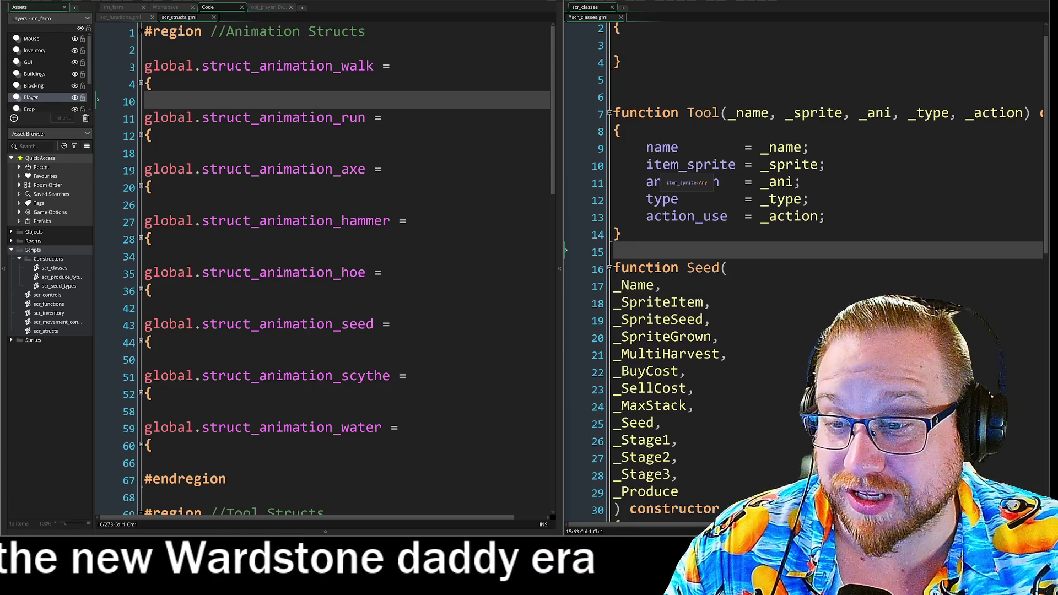
pyautogui.moveTo(0, 54)
pyautogui.mouseDown()
pyautogui.moveTo(286, 54)
pyautogui.moveTo(284, 32)
pyautogui.moveTo(230, 32)
pyautogui.moveTo(163, 8)
pyautogui.moveTo(282, 146)
pyautogui.moveTo(449, 218)
pyautogui.moveTo(467, 242)
pyautogui.moveTo(491, 232)
pyautogui.moveTo(500, 204)
pyautogui.moveTo(492, 208)
pyautogui.mouseUp()
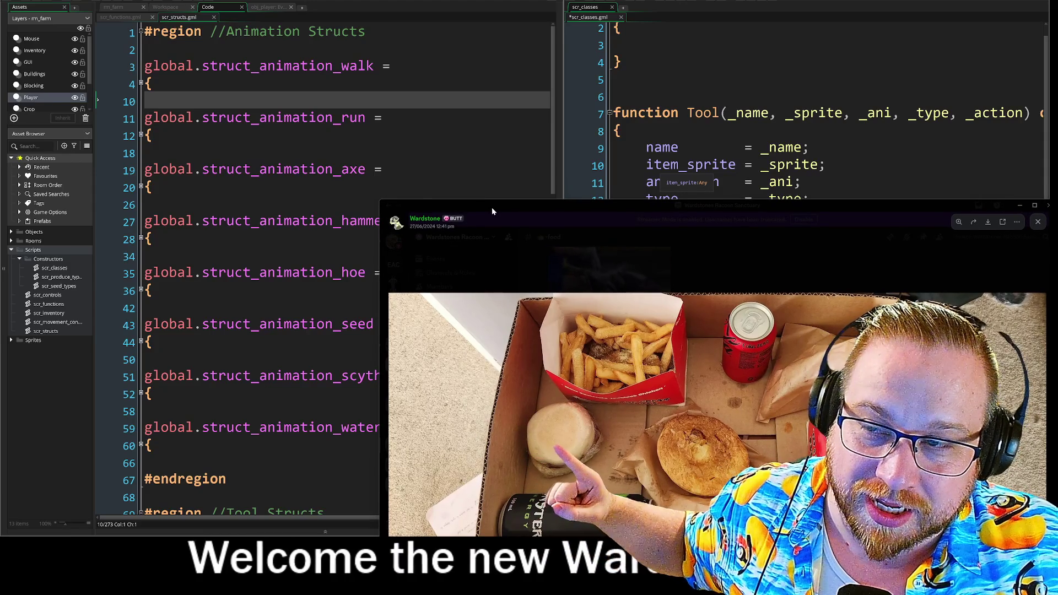
# Step: Reposition the Discord photo viewer over the code editors, briefly hiding and restoring it
pyautogui.moveTo(492, 211)
pyautogui.mouseDown()
pyautogui.moveTo(343, 196)
pyautogui.moveTo(287, 173)
pyautogui.moveTo(341, 171)
pyautogui.moveTo(409, 142)
pyautogui.moveTo(383, 157)
pyautogui.moveTo(175, 184)
pyautogui.moveTo(124, 289)
pyautogui.moveTo(157, 282)
pyautogui.moveTo(155, 292)
pyautogui.moveTo(206, 249)
pyautogui.moveTo(151, 188)
pyautogui.moveTo(206, 83)
pyautogui.moveTo(183, 61)
pyautogui.mouseUp()
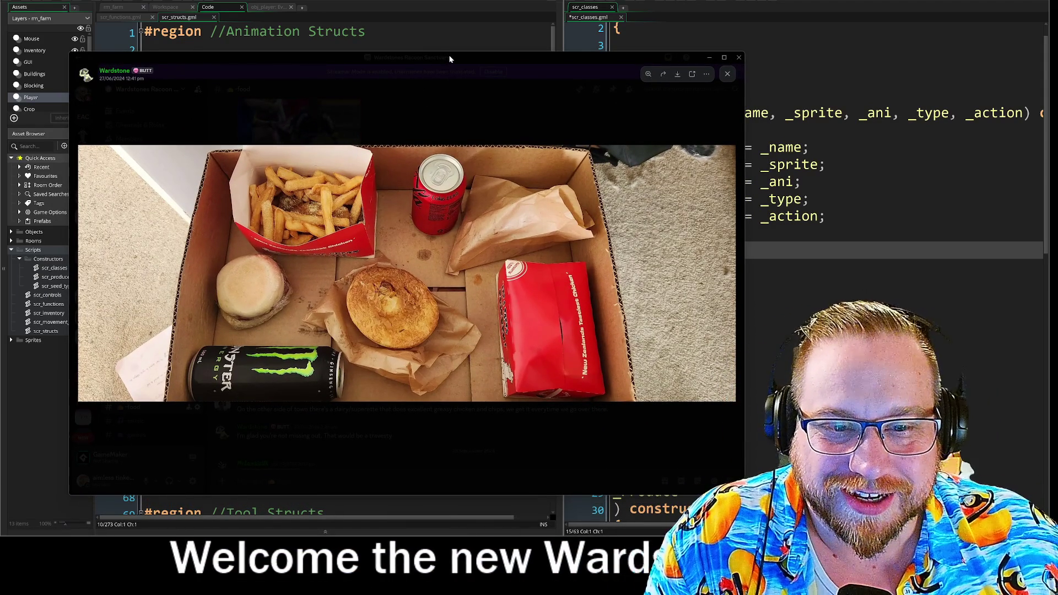
pyautogui.hotkey('alt', 'Tab')
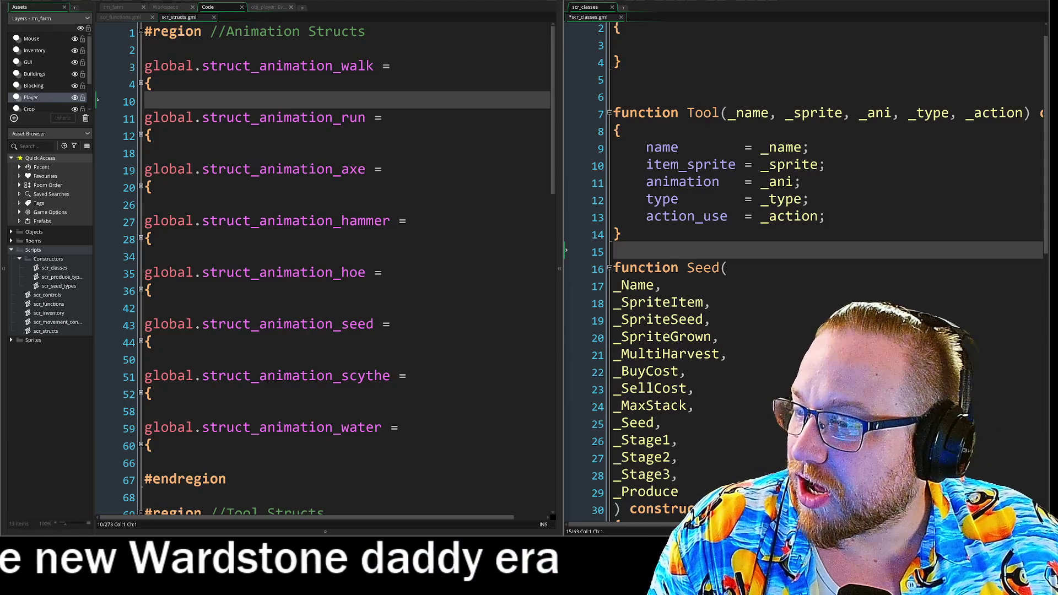
pyautogui.hotkey('alt', 'Tab')
pyautogui.moveTo(80, 11)
pyautogui.mouseDown()
pyautogui.moveTo(137, 22)
pyautogui.moveTo(179, 9)
pyautogui.mouseUp()
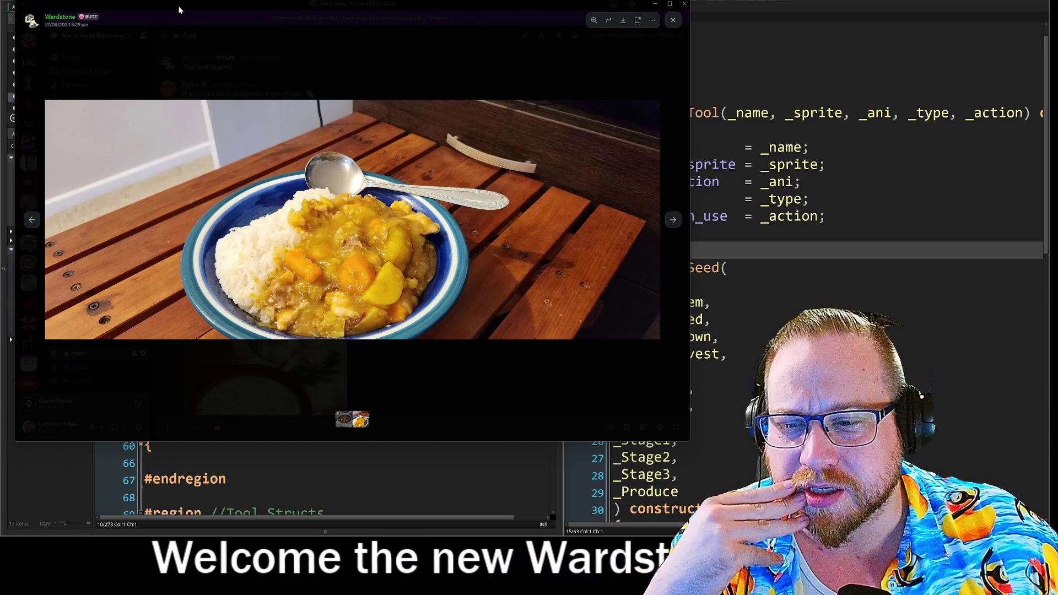
# Step: Reposition the Discord image viewer, centring the rice-and-curry bowl photo on screen
pyautogui.moveTo(178, 7); pyautogui.dragTo(0, 7)
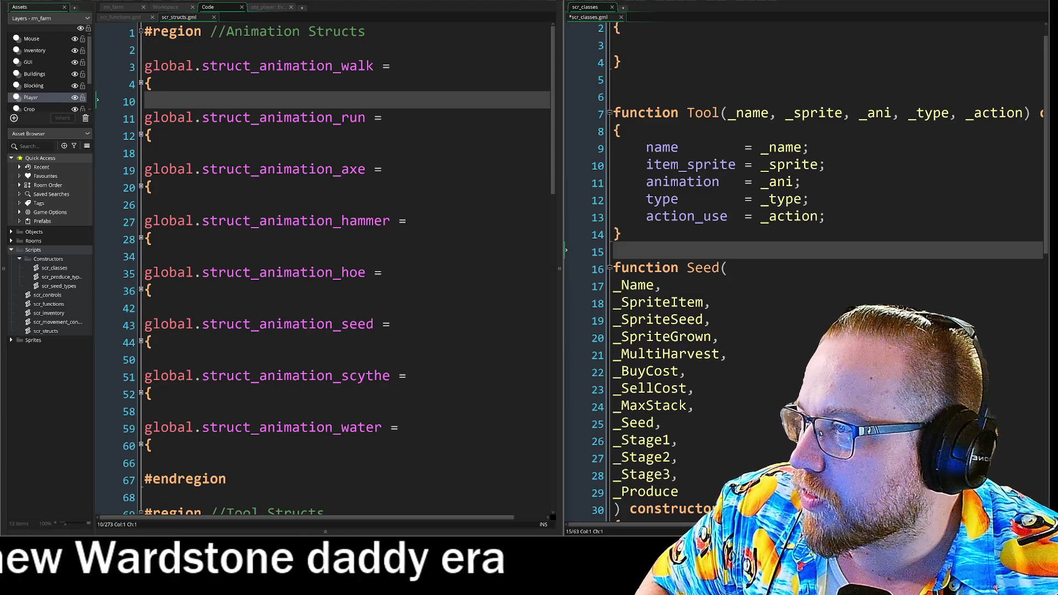
pyautogui.moveTo(0, 31); pyautogui.dragTo(306, 33)
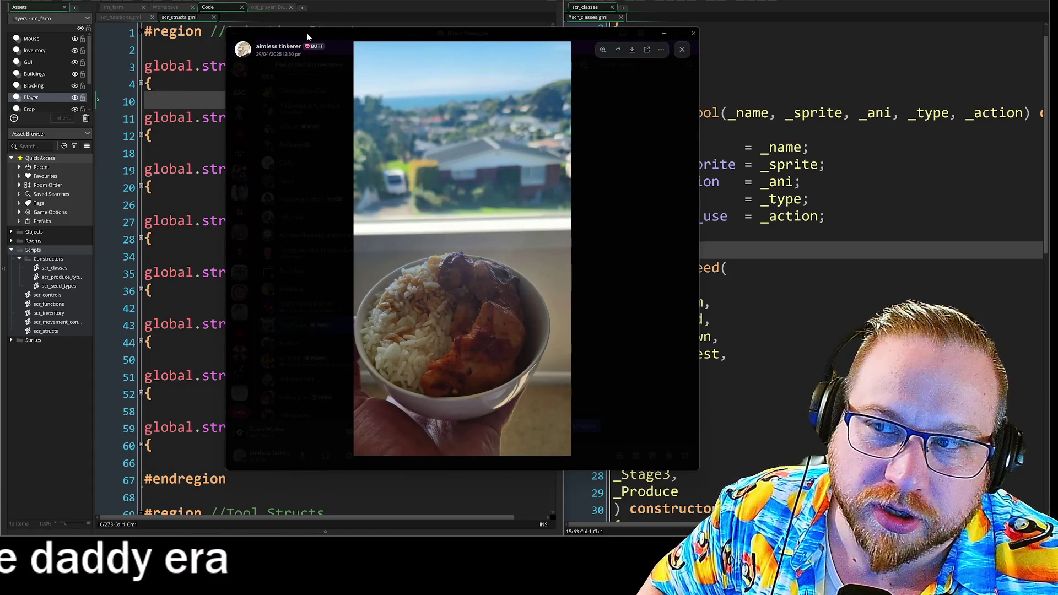
pyautogui.moveTo(306, 33); pyautogui.dragTo(0, 35)
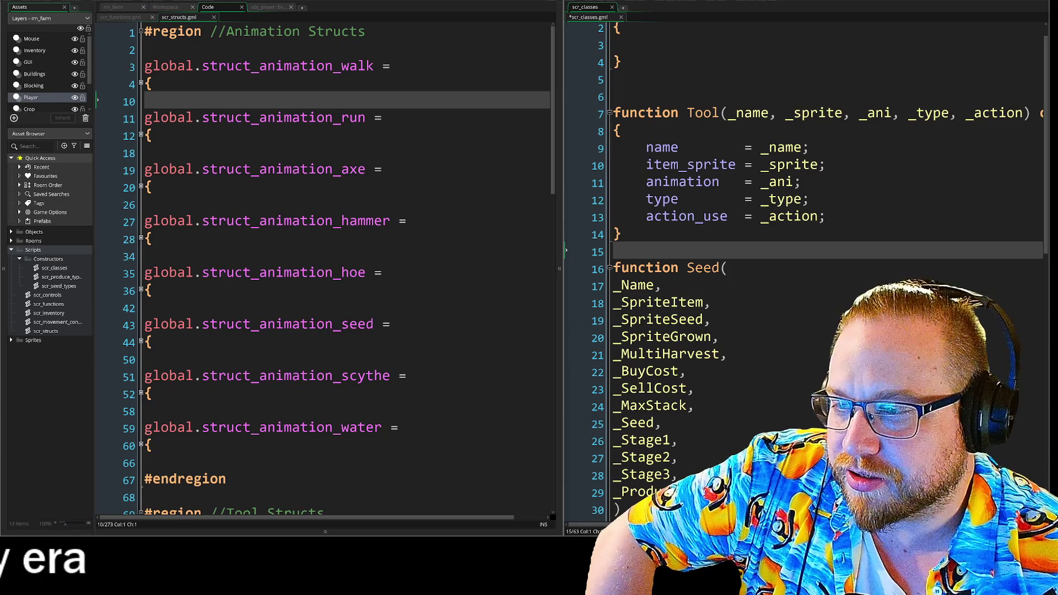
# Step: Drag the White Lady bus photo window over the code, enlarge it, and move it lower left
pyautogui.moveTo(3, 29)
pyautogui.mouseDown()
pyautogui.moveTo(482, 29)
pyautogui.moveTo(442, 13)
pyautogui.mouseUp()
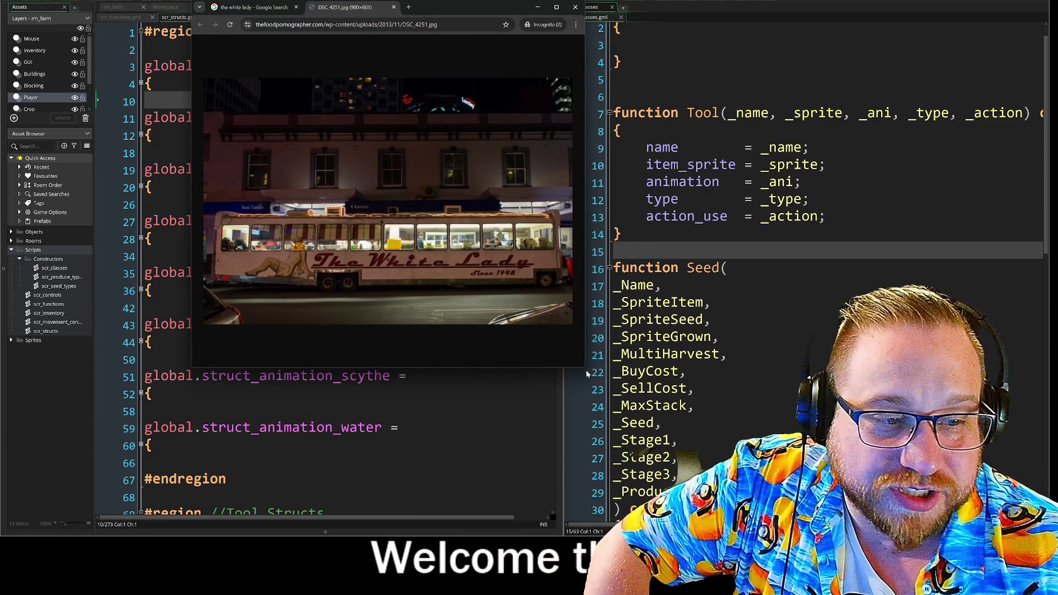
pyautogui.moveTo(584, 369); pyautogui.dragTo(724, 422)
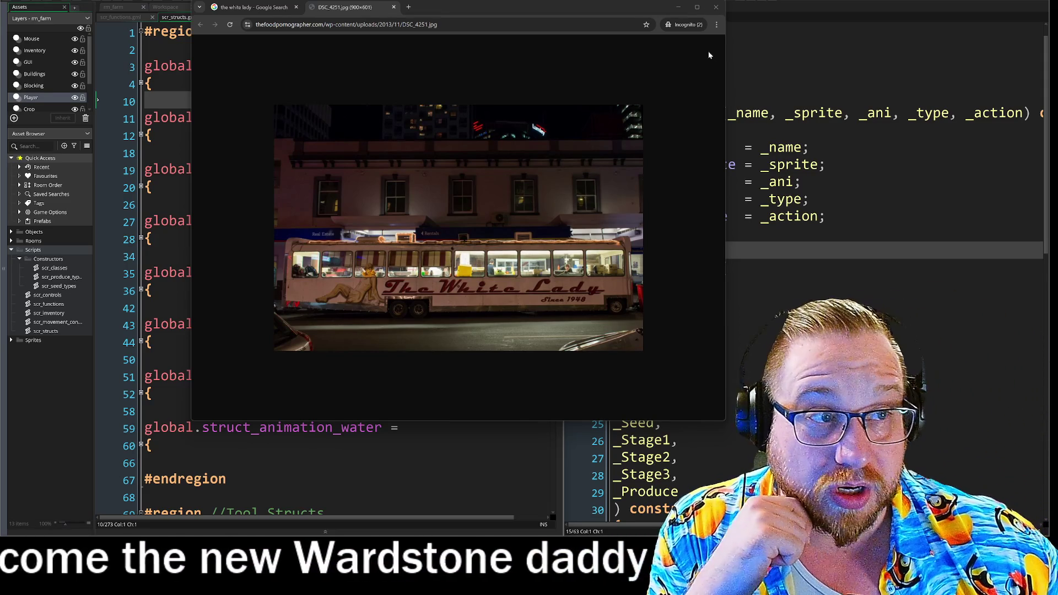
pyautogui.moveTo(634, 6)
pyautogui.mouseDown()
pyautogui.moveTo(573, 19)
pyautogui.moveTo(444, 110)
pyautogui.moveTo(455, 114)
pyautogui.mouseUp()
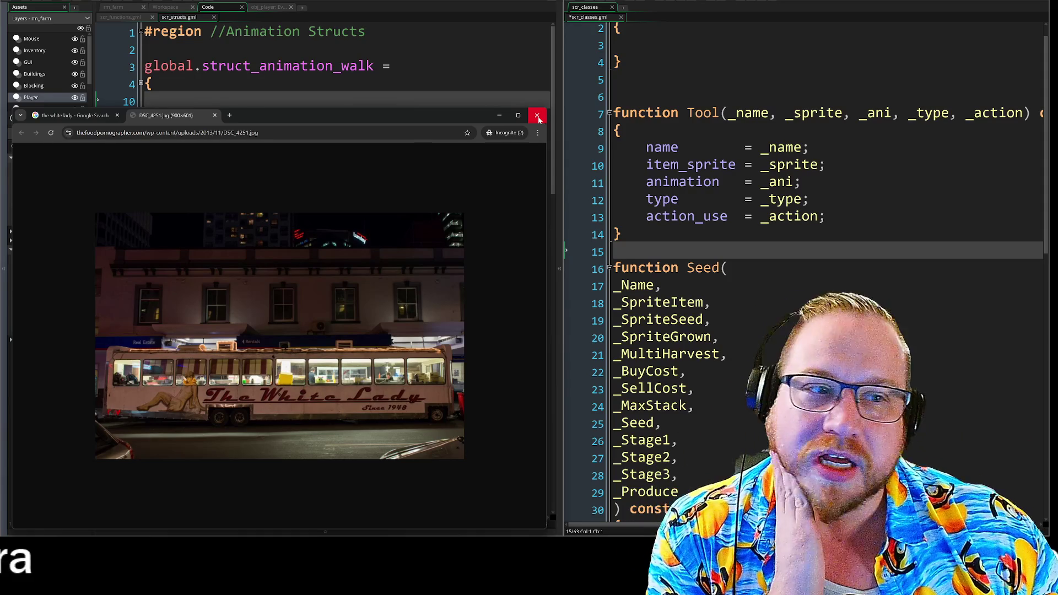
# Step: Close the bus photo, widen the scr_structs editor over scr_classes, and go to line 26
pyautogui.click(537, 116)
pyautogui.moveTo(563, 211)
pyautogui.mouseDown()
pyautogui.moveTo(588, 214)
pyautogui.moveTo(530, 218)
pyautogui.mouseUp()
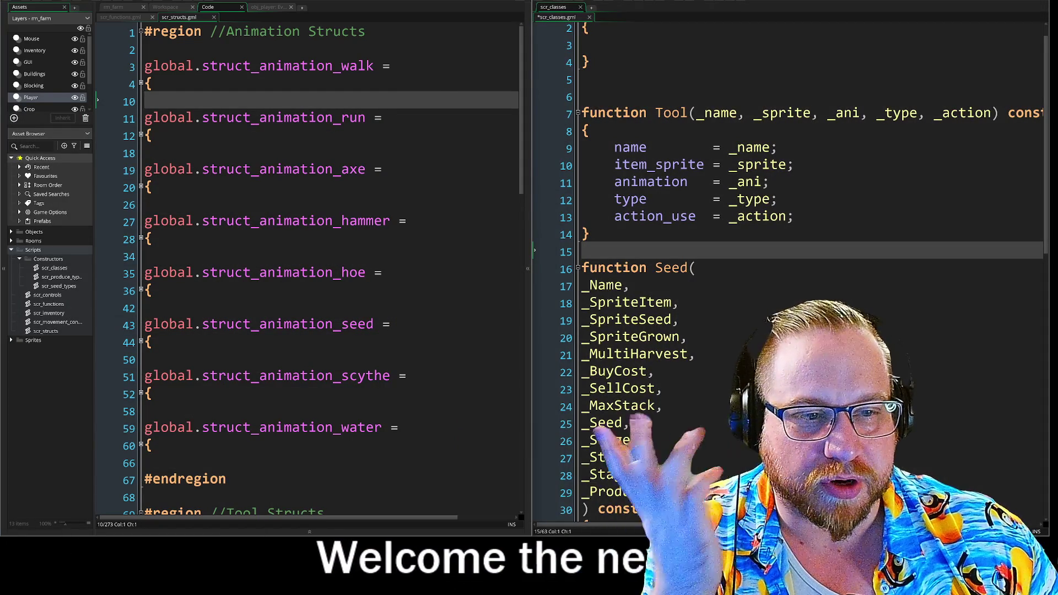
pyautogui.click(220, 204)
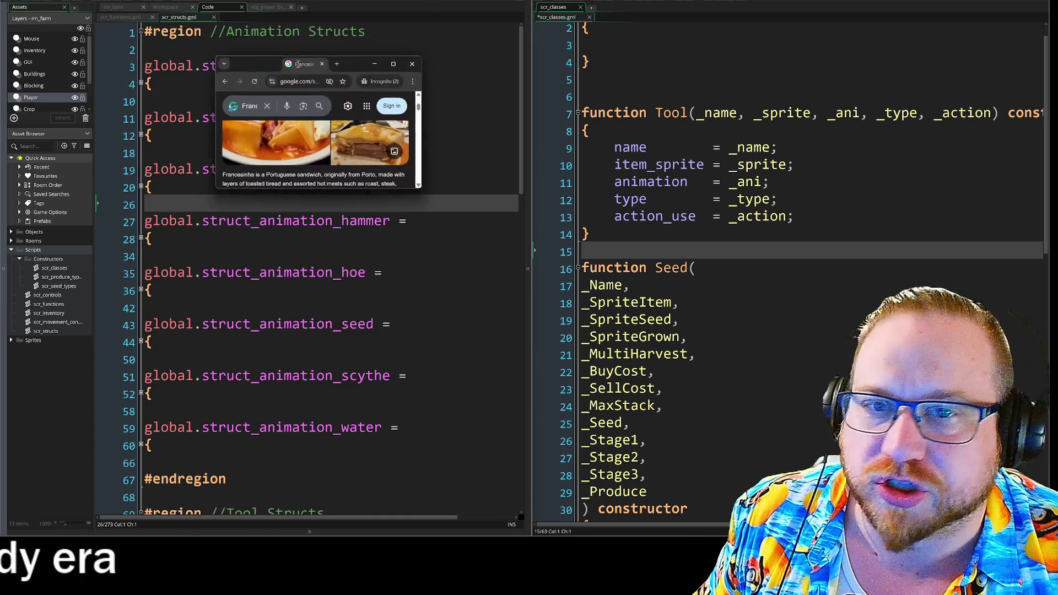
# Step: Enlarge the browser, scroll the Wikipedia Francesinha article and return to its top, then minimize Chrome
pyautogui.moveTo(430, 179)
pyautogui.mouseDown()
pyautogui.moveTo(698, 314)
pyautogui.moveTo(793, 453)
pyautogui.mouseUp()
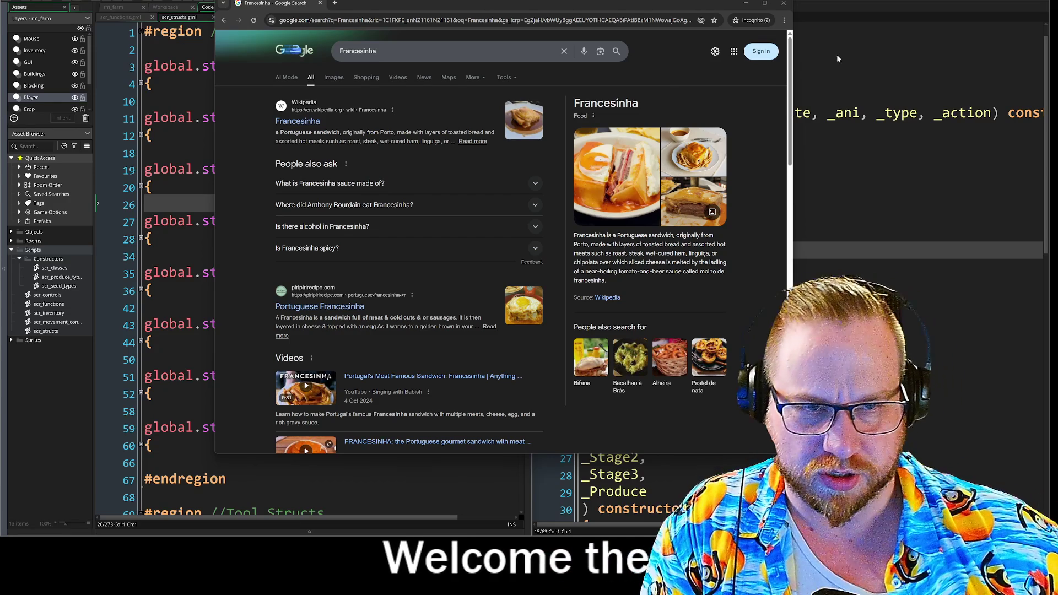
pyautogui.click(298, 121)
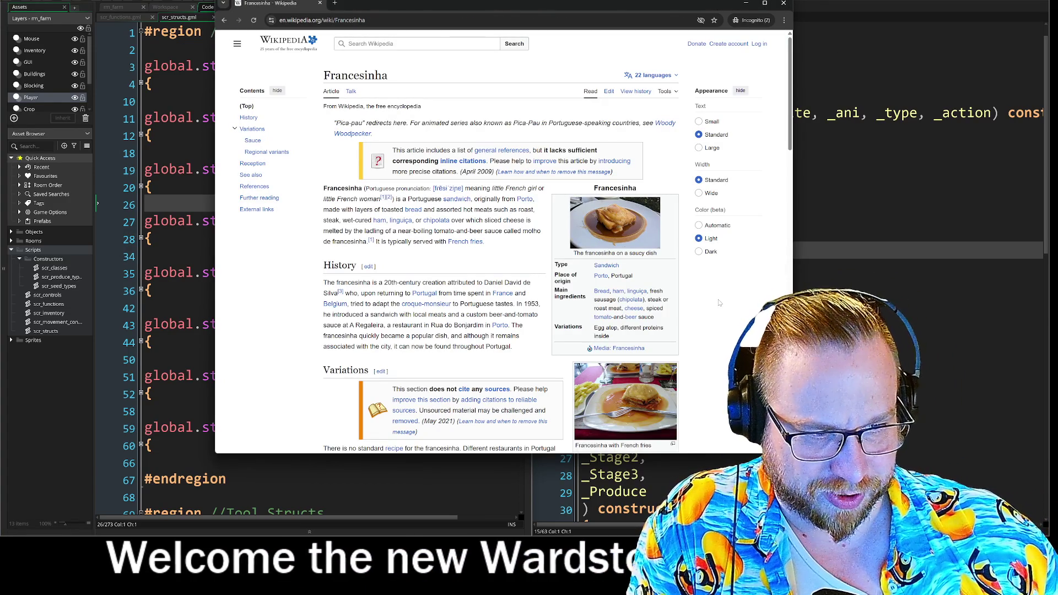
pyautogui.scroll(-3, 725, 320)
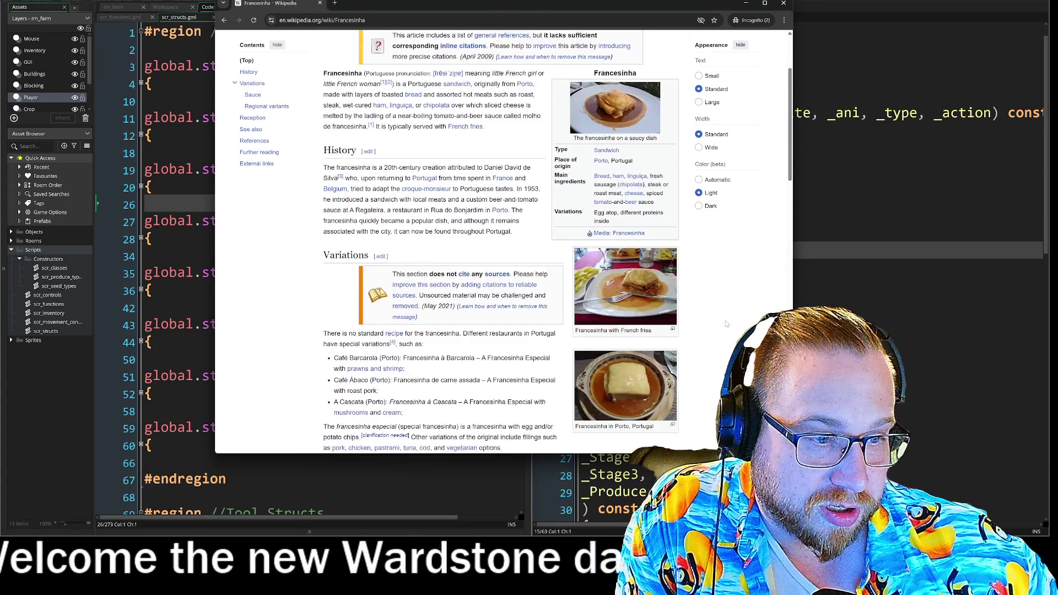
pyautogui.scroll(-3, 725, 323)
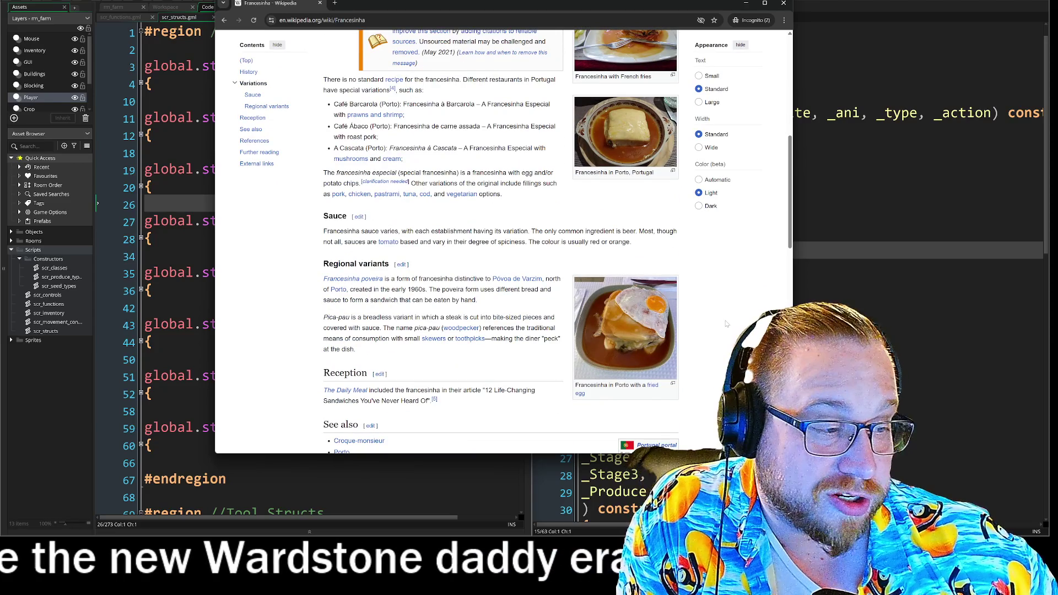
pyautogui.scroll(-2, 725, 324)
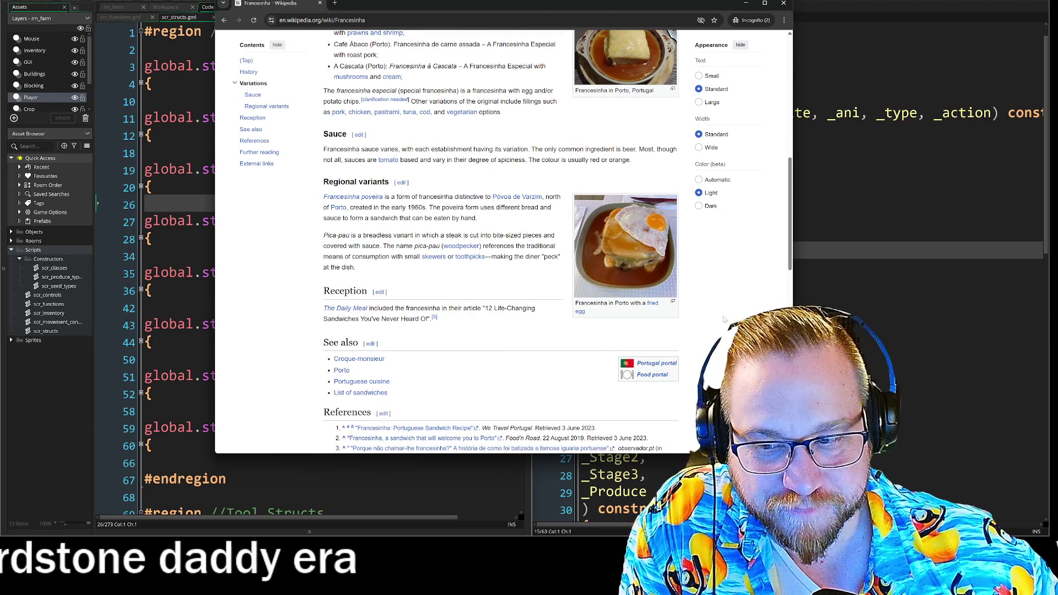
pyautogui.press('Home')
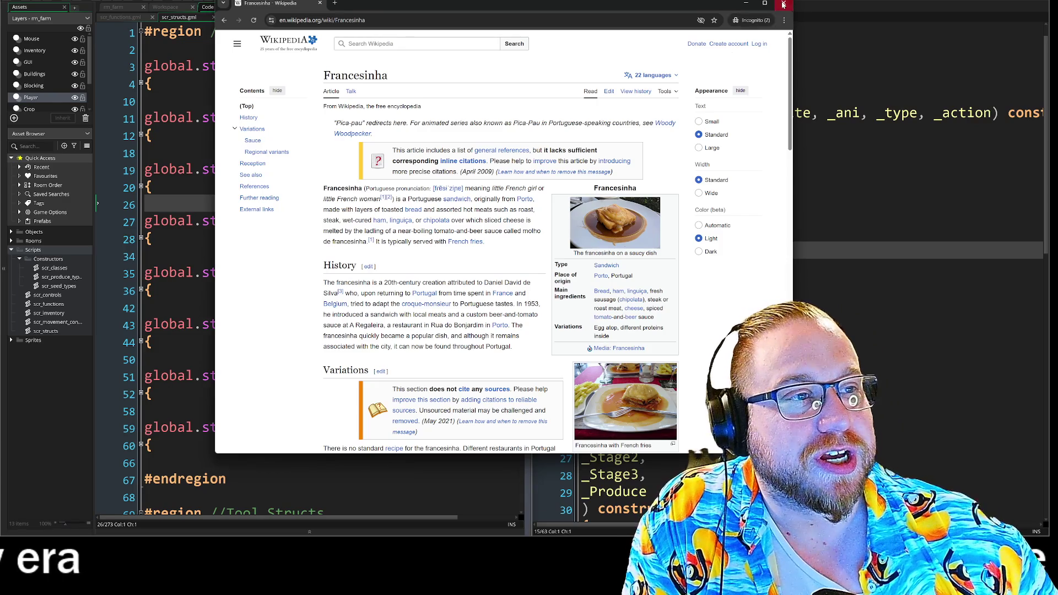
pyautogui.click(795, 15)
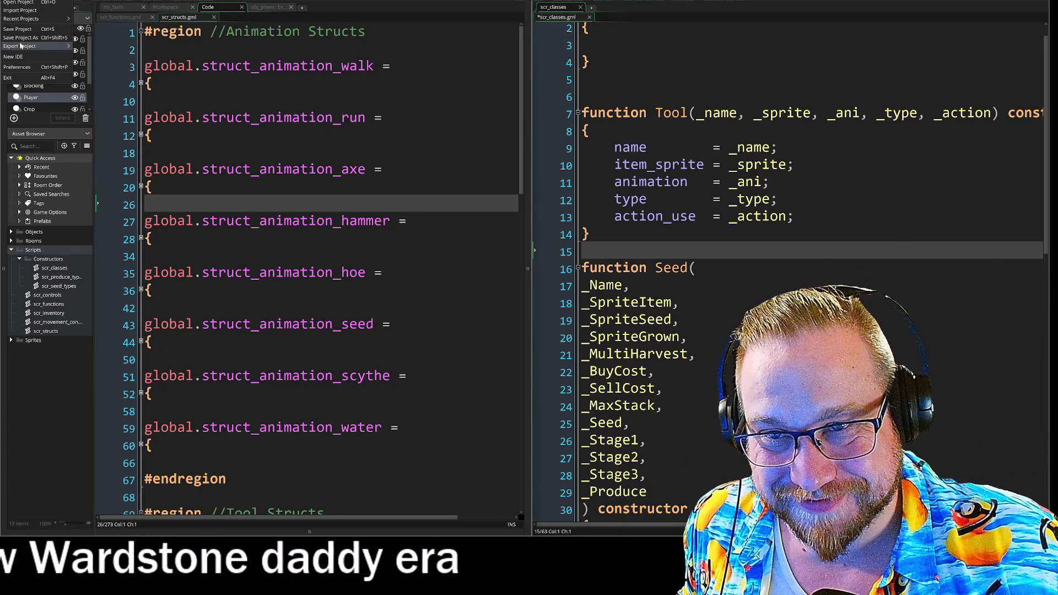
# Step: Save the changes to the scr_classes script with Ctrl+S
pyautogui.hotkey('ctrl', 's')
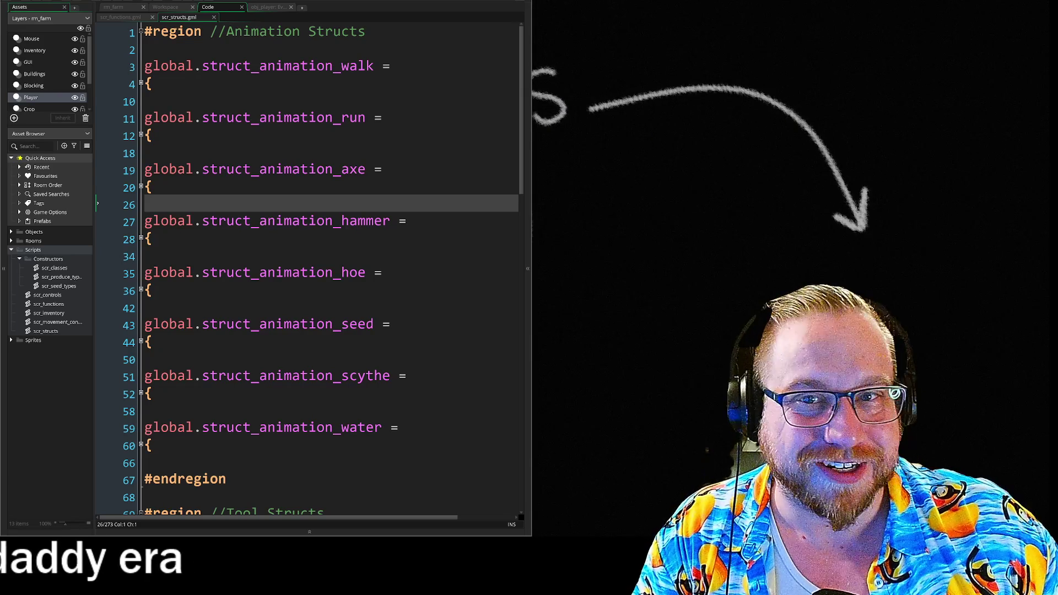
# Step: Save the whole project from the File menu, then dismiss the menu
pyautogui.click(17, 30)
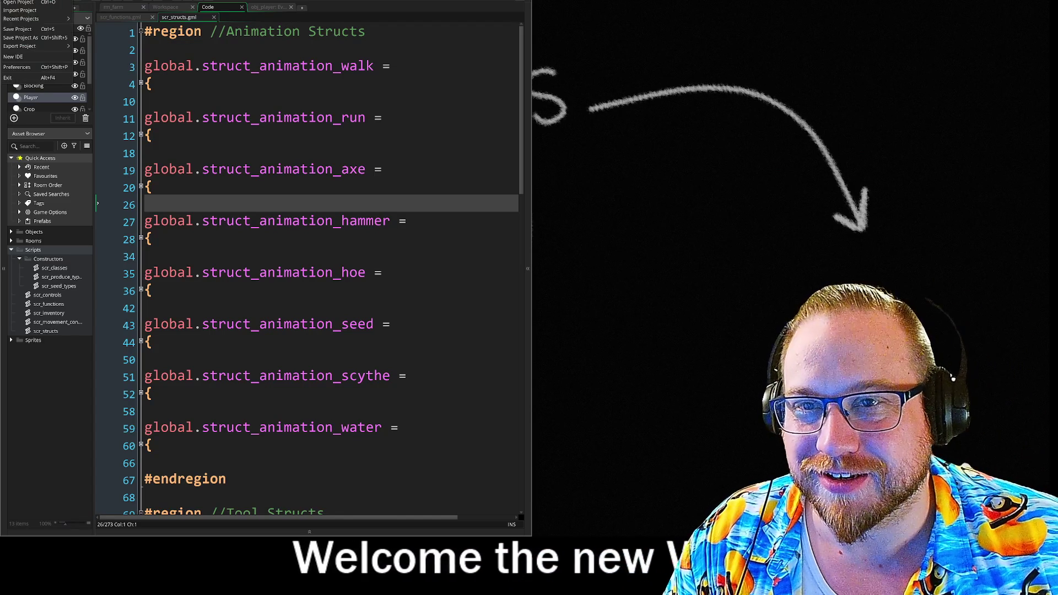
pyautogui.click(16, 29)
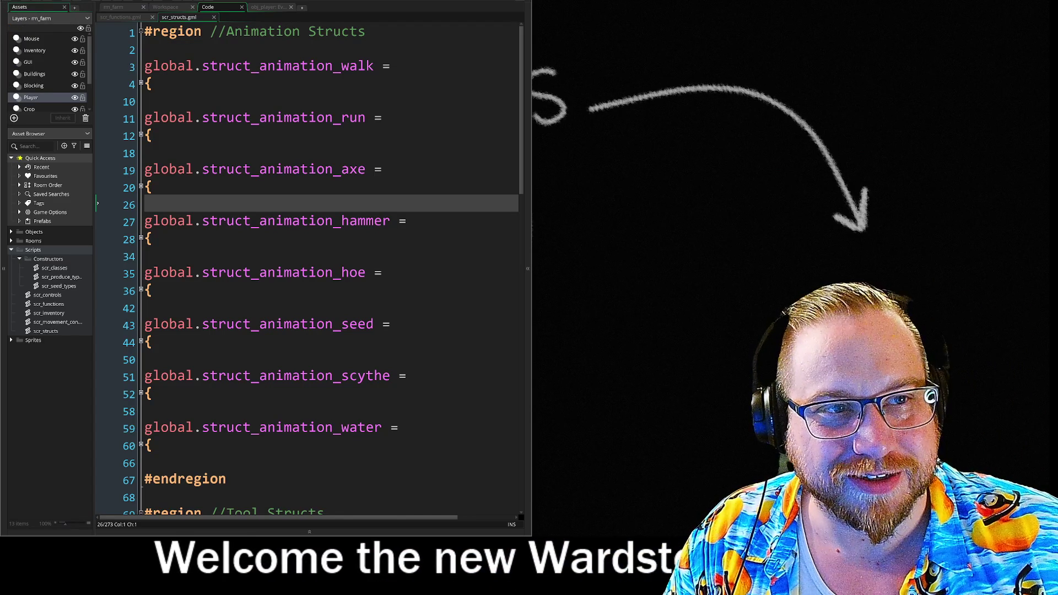